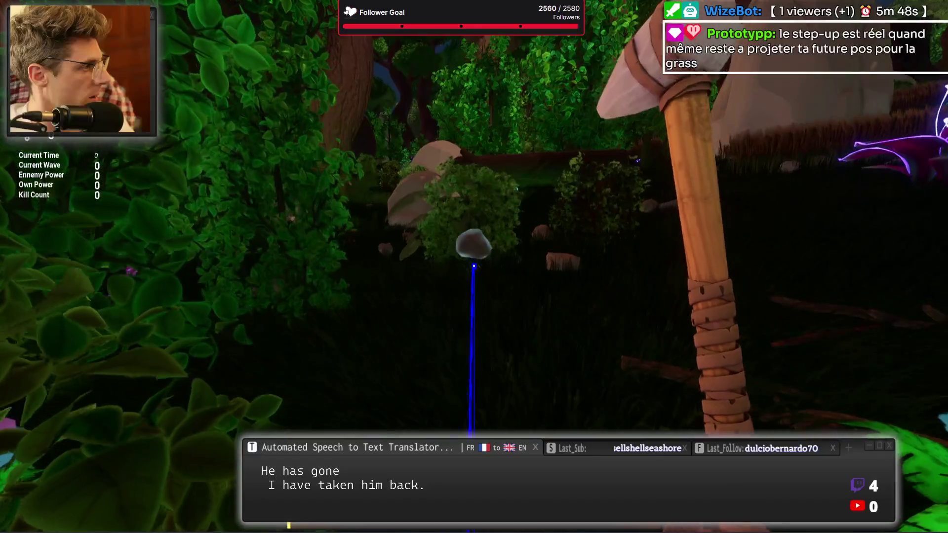
Step: Walk through the bushes, past the rocks, to the brown-block clearing, then stop play mode
{"action": "key", "text": "w"}
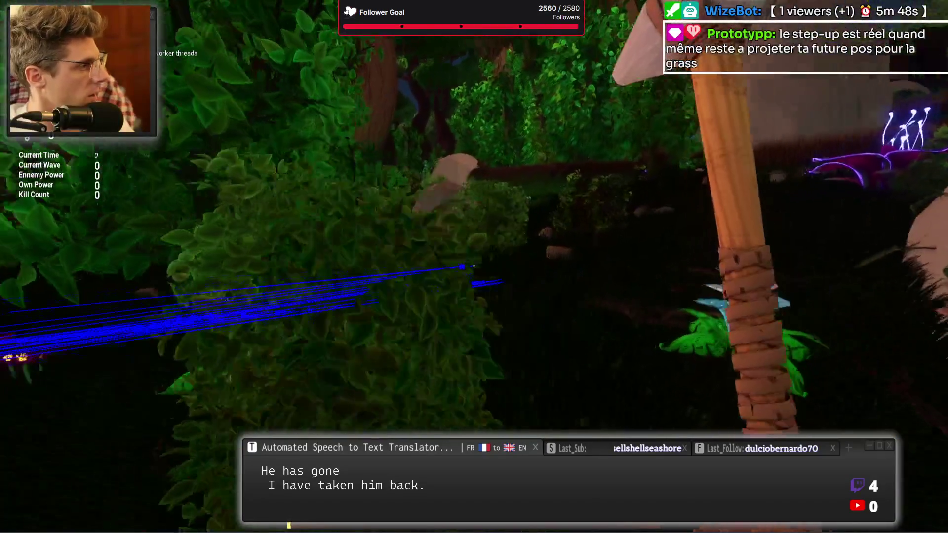
{"action": "key", "text": "w"}
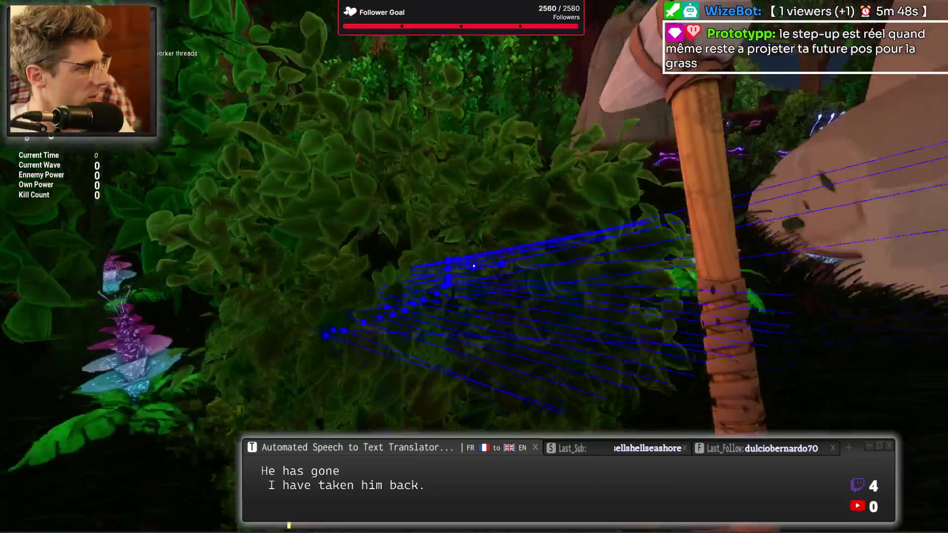
{"action": "key", "text": "d"}
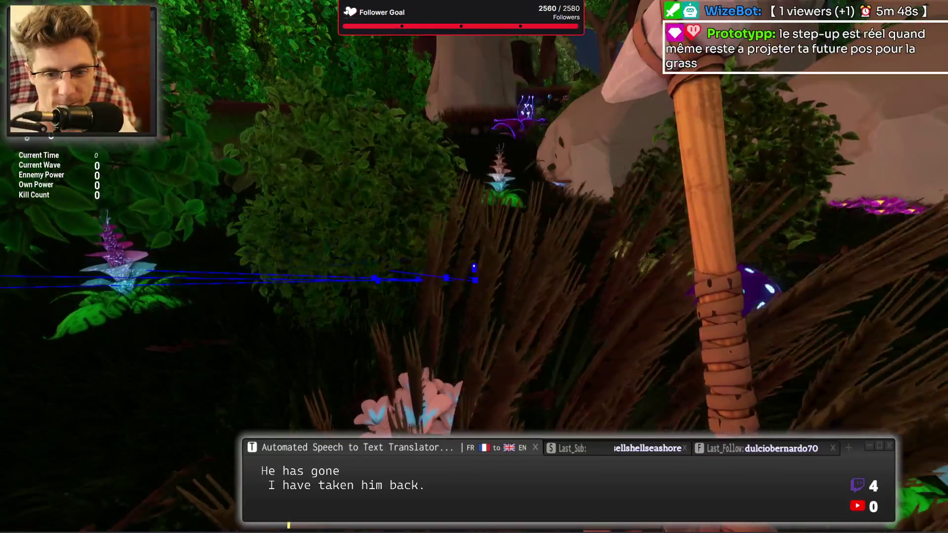
{"action": "key", "text": "d"}
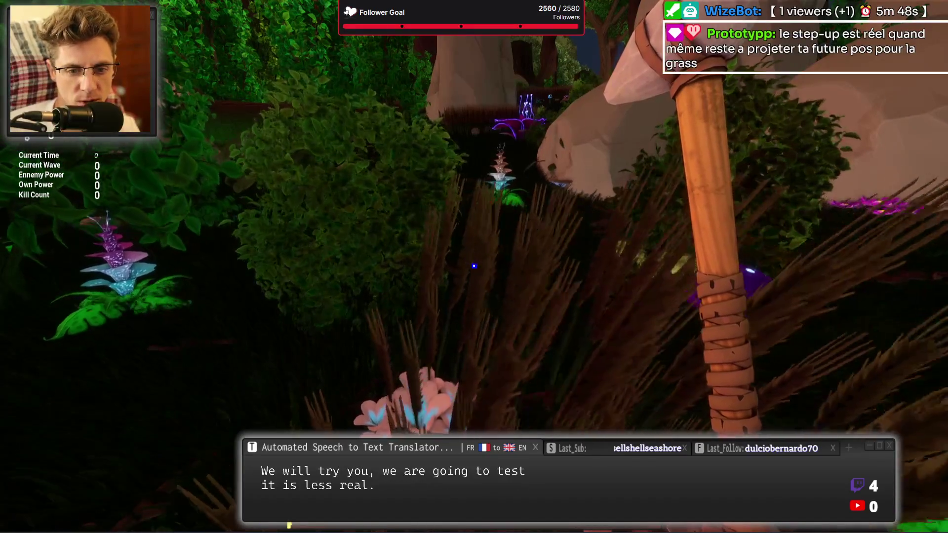
{"action": "key", "text": "w"}
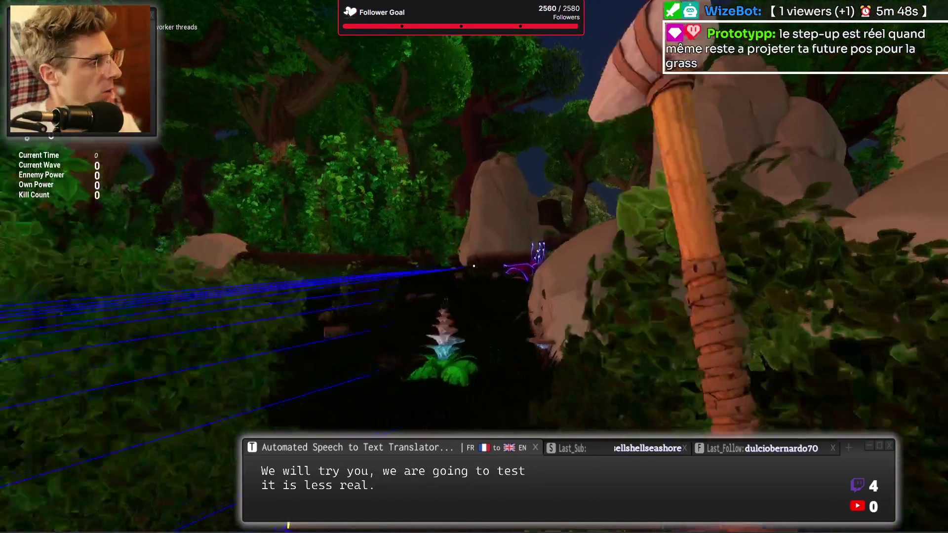
{"action": "key", "text": "w"}
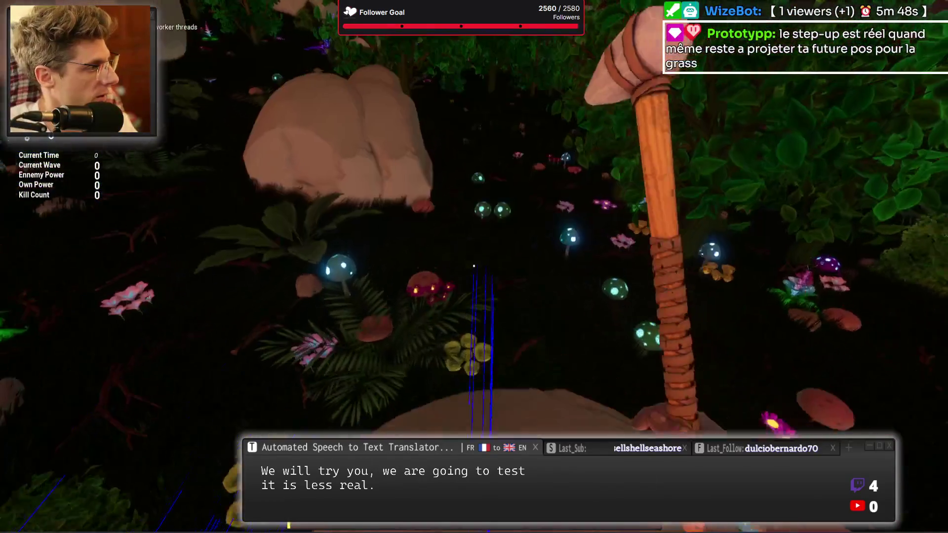
{"action": "key", "text": "w"}
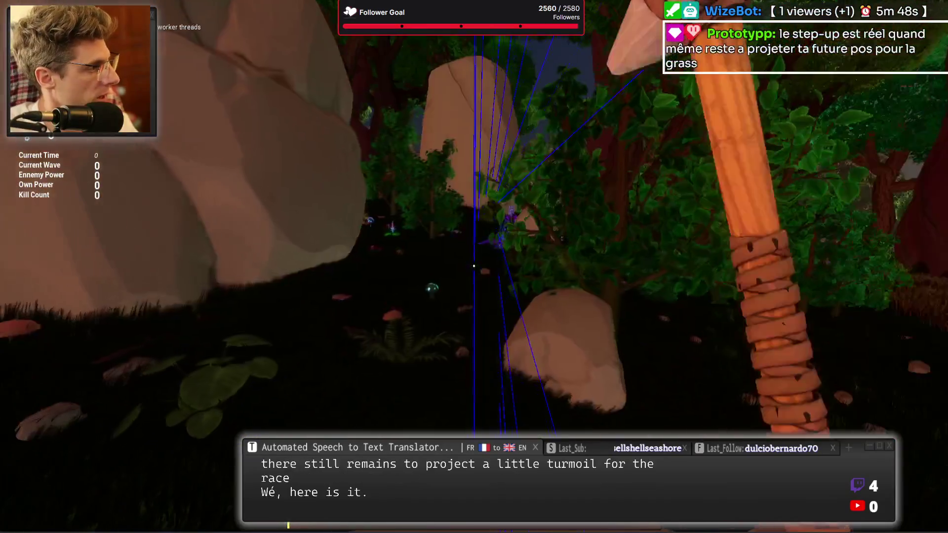
{"action": "key", "text": "w"}
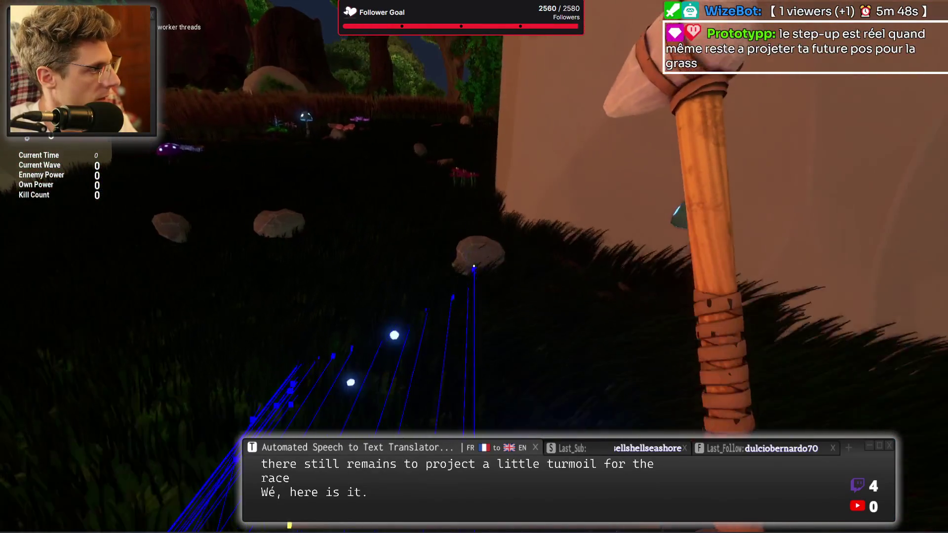
{"action": "key", "text": "w"}
{"action": "key", "text": "w"}
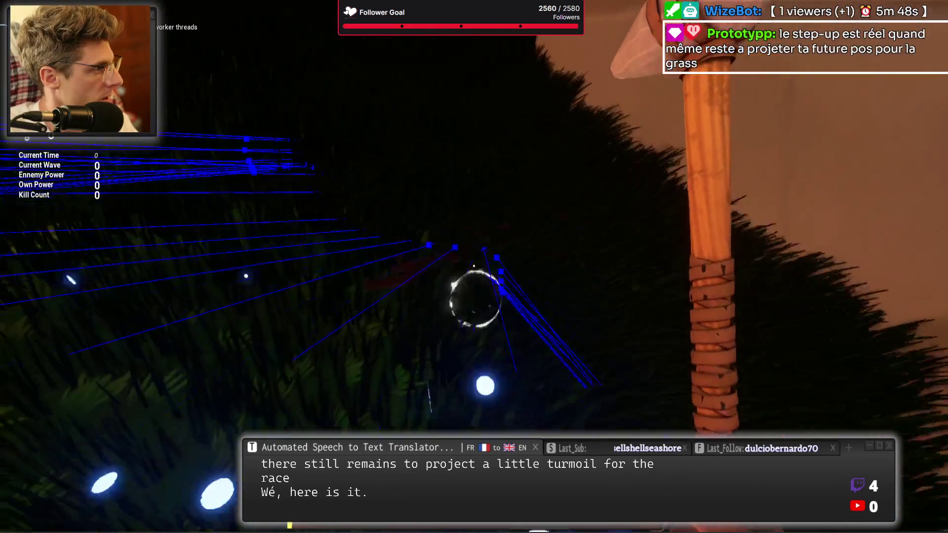
{"action": "key", "text": "w"}
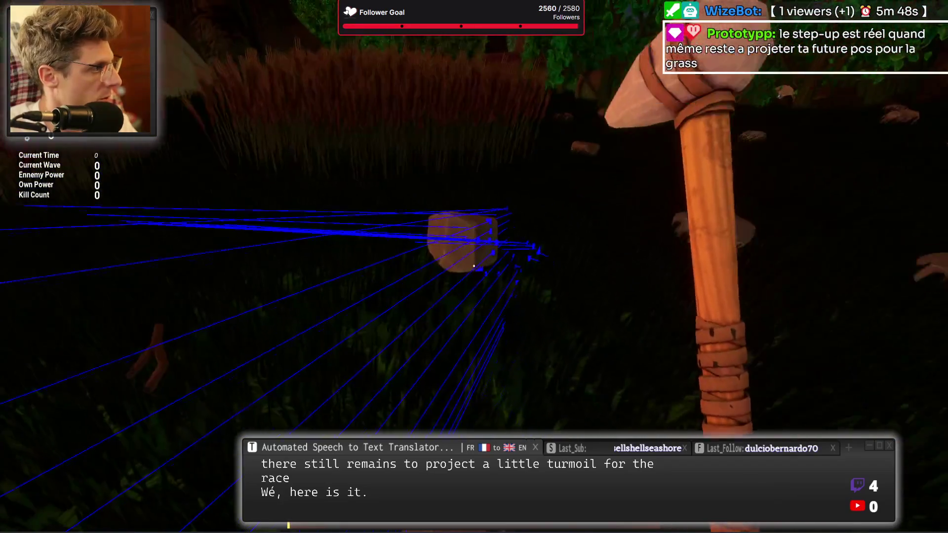
{"action": "key", "text": "w"}
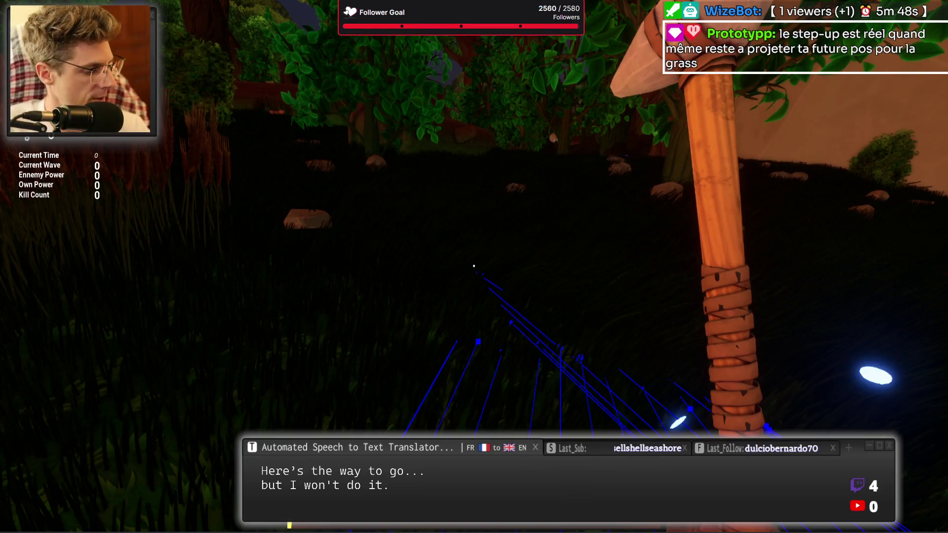
{"action": "key", "text": "ctrl+p"}
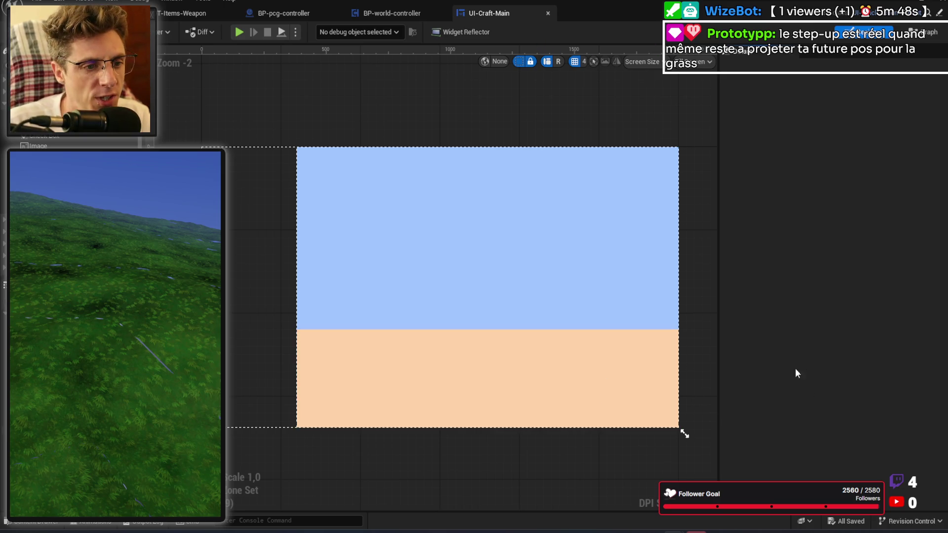
{"action": "scroll", "coordinate": [698, 304], "scroll_direction": "down", "scroll_amount": 2}
{"action": "scroll", "coordinate": [566, 305], "scroll_direction": "up", "scroll_amount": 1}
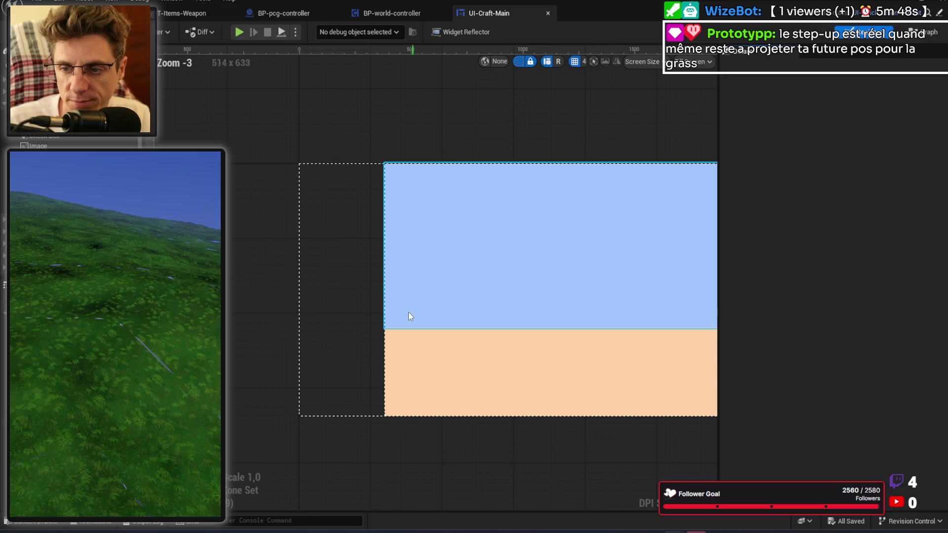
{"action": "scroll", "coordinate": [414, 313], "scroll_direction": "down", "scroll_amount": 1}
{"action": "scroll", "coordinate": [591, 318], "scroll_direction": "up", "scroll_amount": 1}
{"action": "scroll", "coordinate": [590, 318], "scroll_direction": "down", "scroll_amount": 1}
{"action": "scroll", "coordinate": [514, 324], "scroll_direction": "up", "scroll_amount": 1}
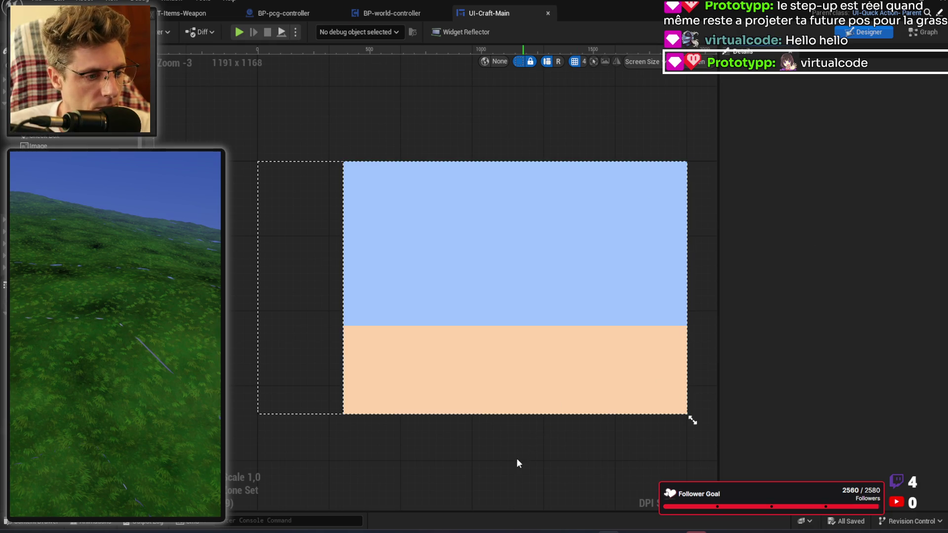
Step: Set the GridPanel's Row Fill to 0.55 and 0.45 and add a third Column Fill entry
{"action": "left_click", "coordinate": [508, 394]}
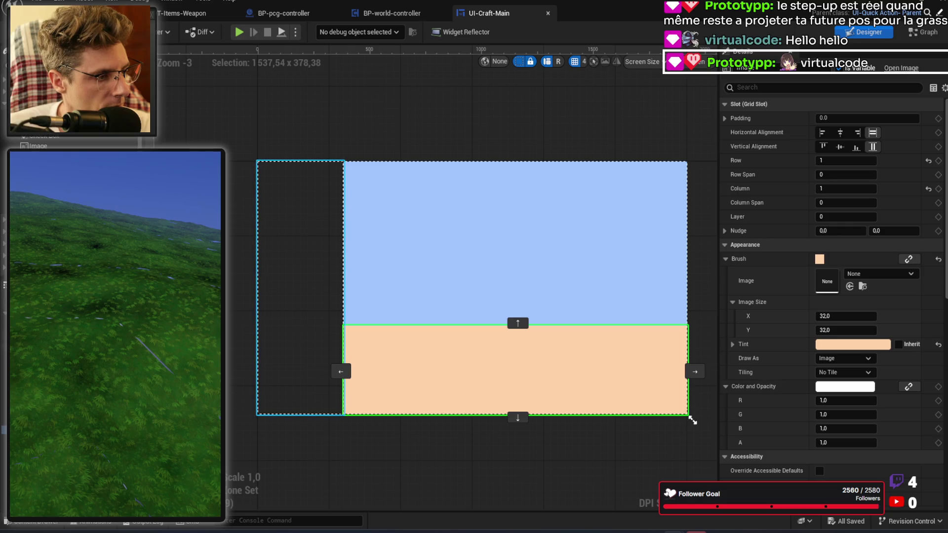
{"action": "left_click", "coordinate": [300, 286]}
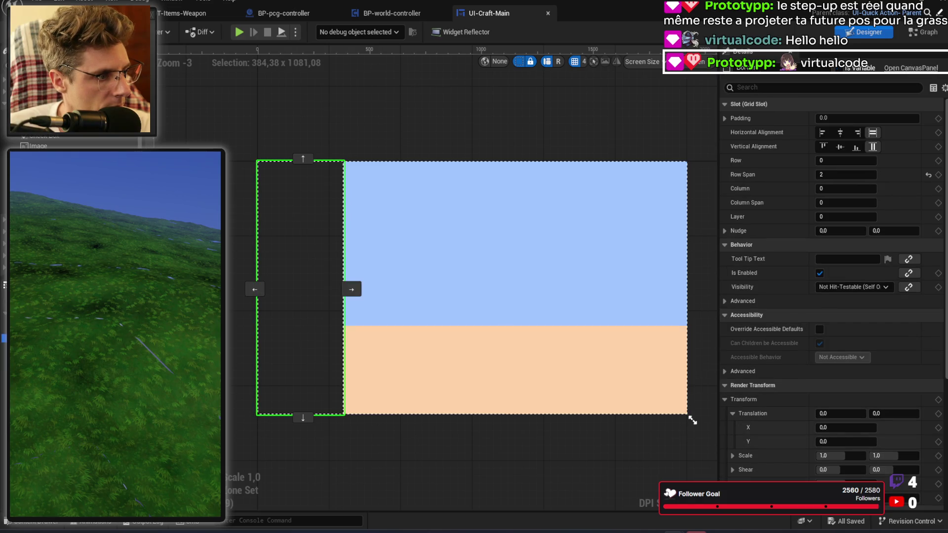
{"action": "left_click", "coordinate": [301, 287]}
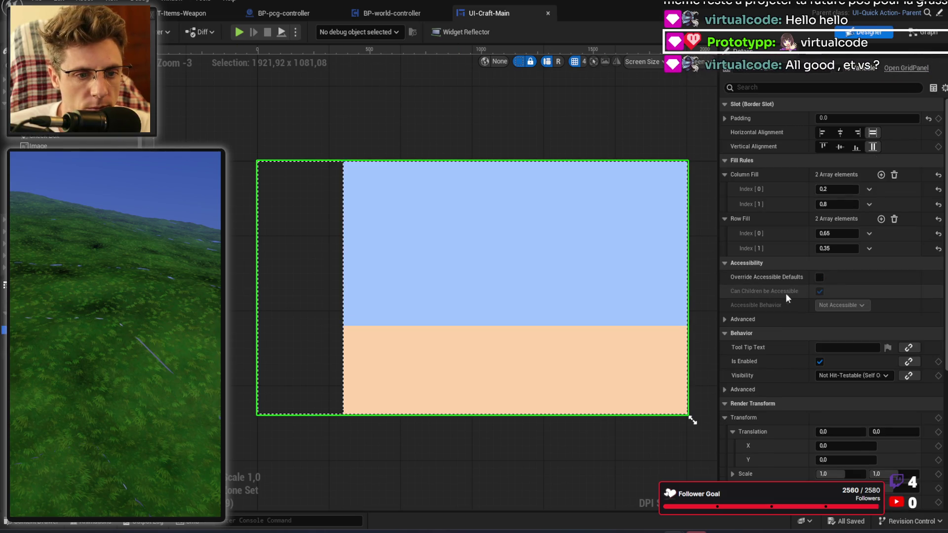
{"action": "left_click", "coordinate": [834, 234]}
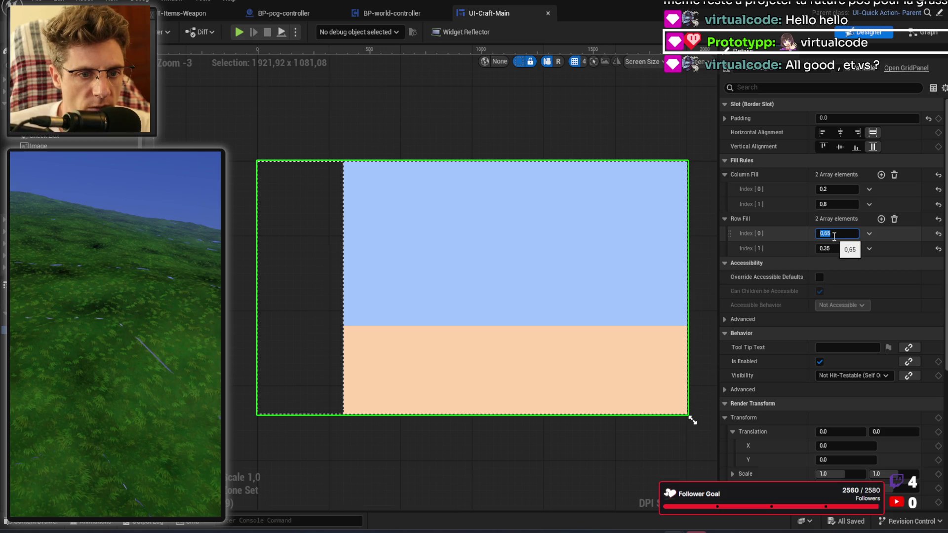
{"action": "key", "text": "BackSpace"}
{"action": "type", "text": "0.55"}
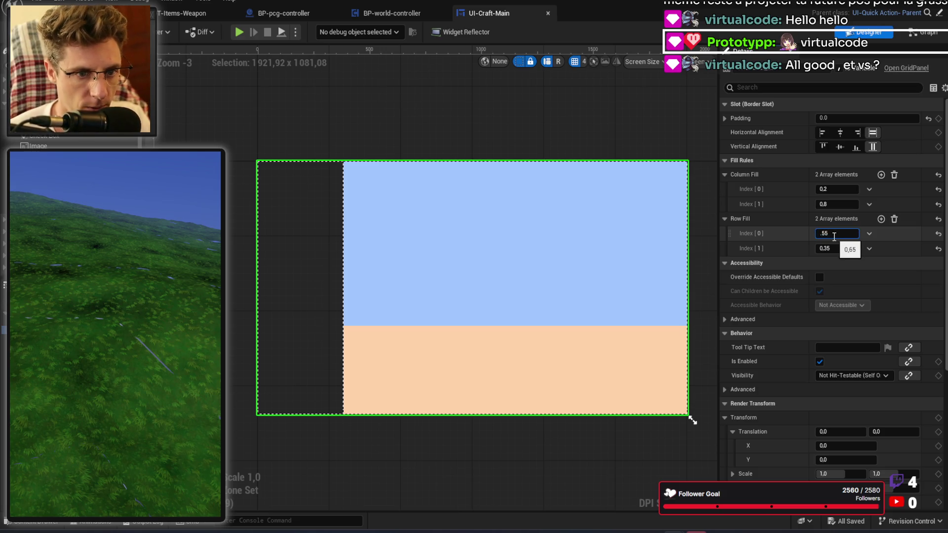
{"action": "key", "text": "Tab"}
{"action": "type", "text": "0.45"}
{"action": "key", "text": "Tab"}
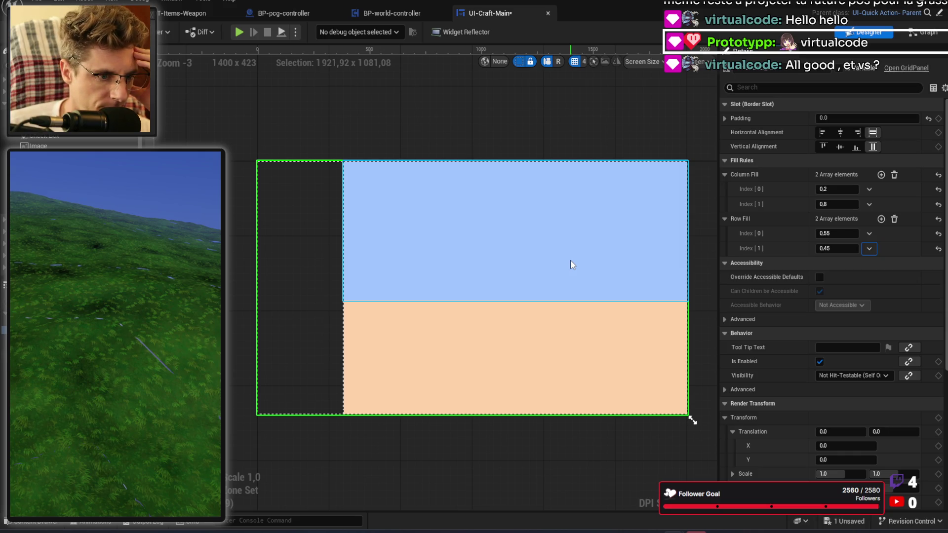
{"action": "left_click", "coordinate": [881, 175]}
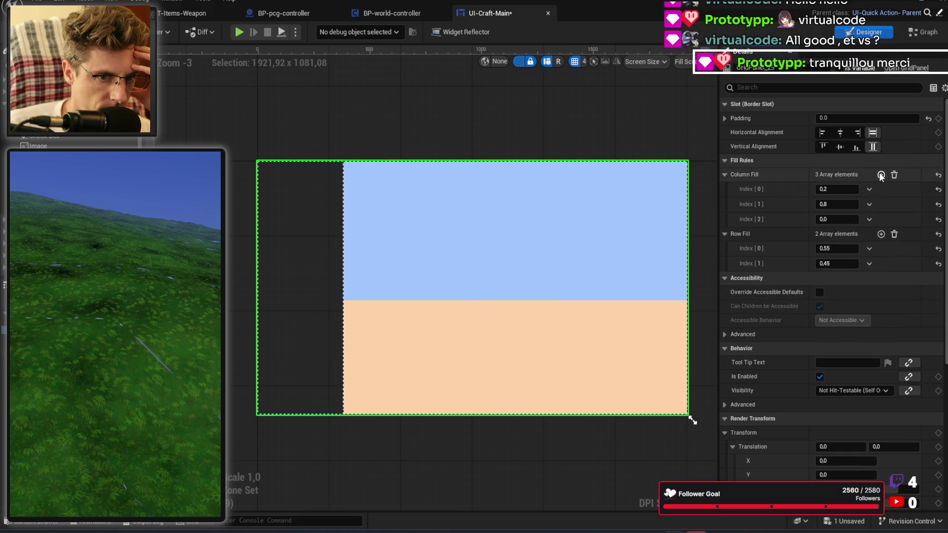
Step: Set Column Fill index 1 to 0.6 and index 2 to 0.2, then reselect the peach image
{"action": "left_click", "coordinate": [838, 205]}
{"action": "type", "text": ".6"}
{"action": "key", "text": "Tab"}
{"action": "type", "text": ".2"}
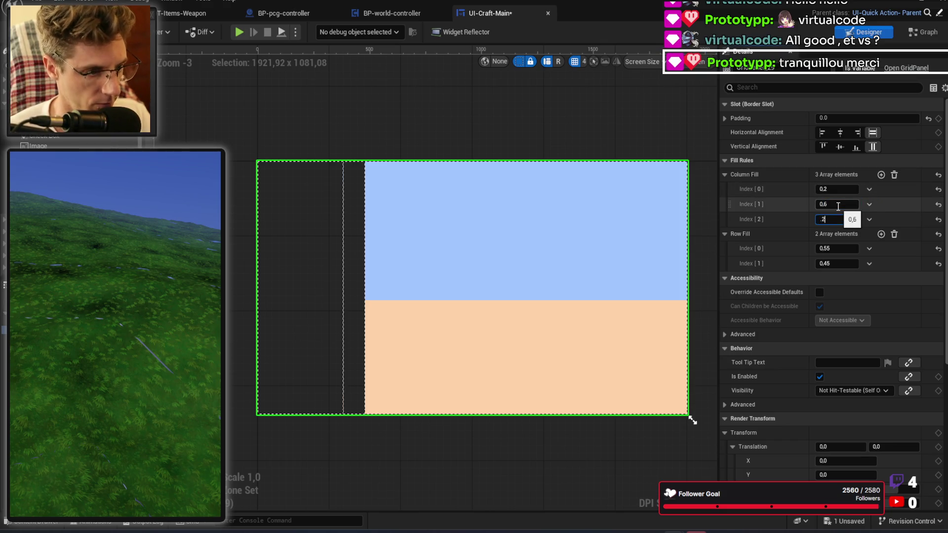
{"action": "key", "text": "Tab"}
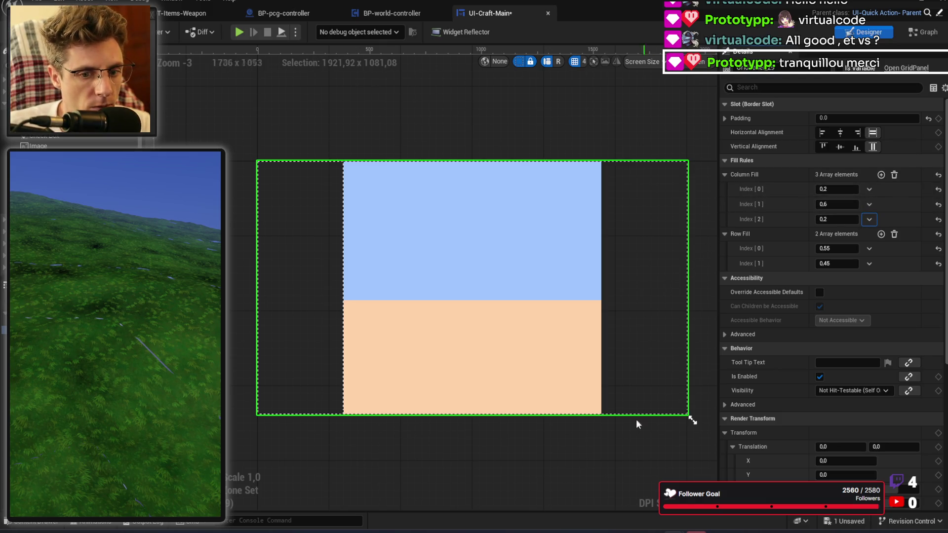
{"action": "left_click", "coordinate": [593, 458]}
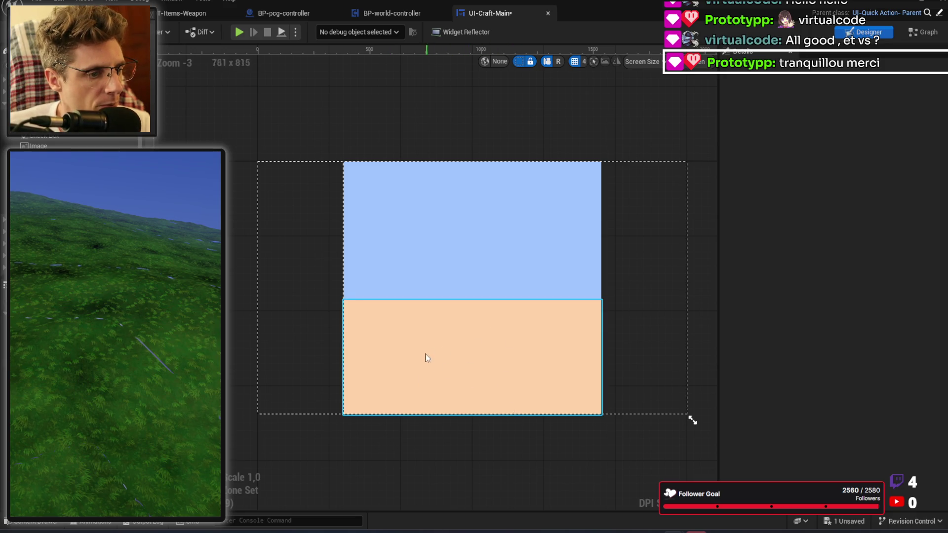
{"action": "left_click", "coordinate": [474, 364]}
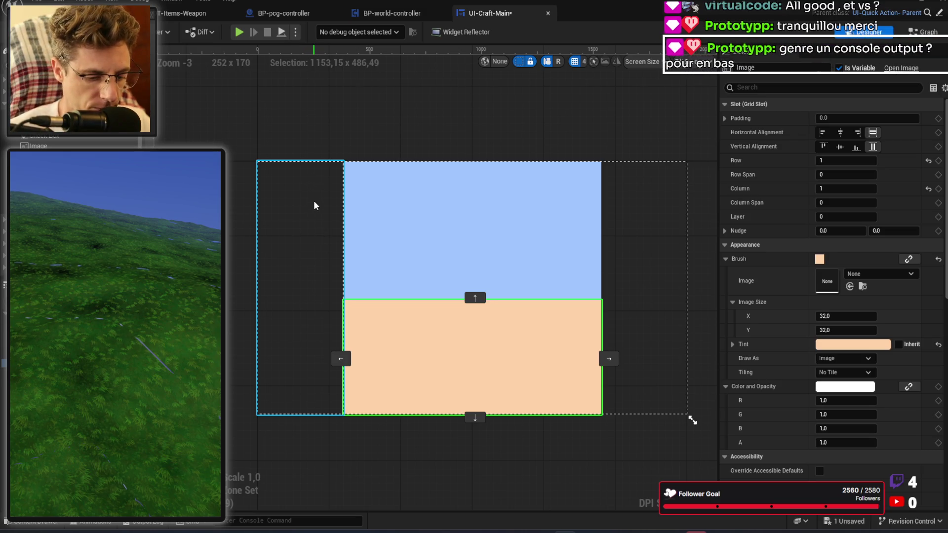
{"action": "key", "text": "XF86AudioLowerVolume"}
{"action": "key", "text": "XF86AudioLowerVolume"}
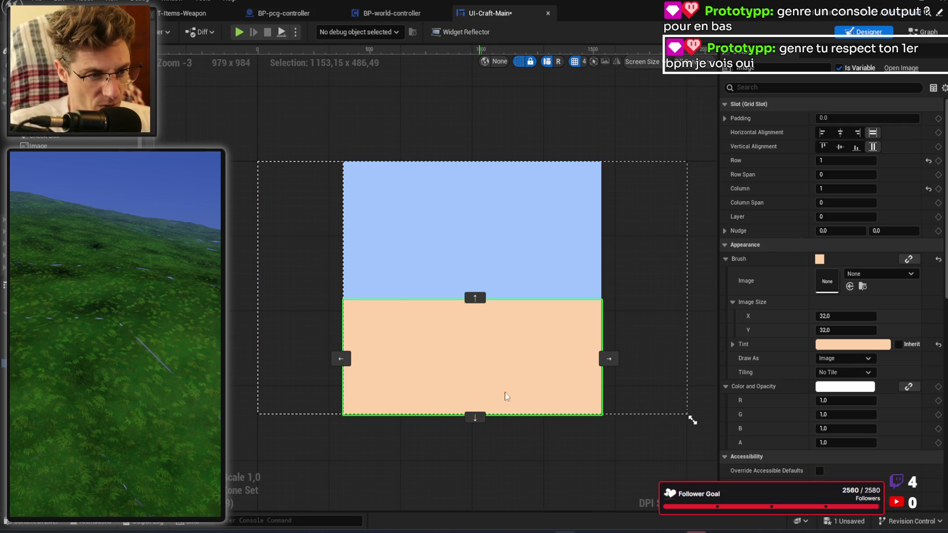
Step: Change the peach image's tint to pure orange
{"action": "left_click", "coordinate": [847, 346]}
{"action": "mouse_move", "coordinate": [712, 321]}
{"action": "left_mouse_down"}
{"action": "mouse_move", "coordinate": [723, 316]}
{"action": "mouse_move", "coordinate": [720, 327]}
{"action": "left_mouse_up"}
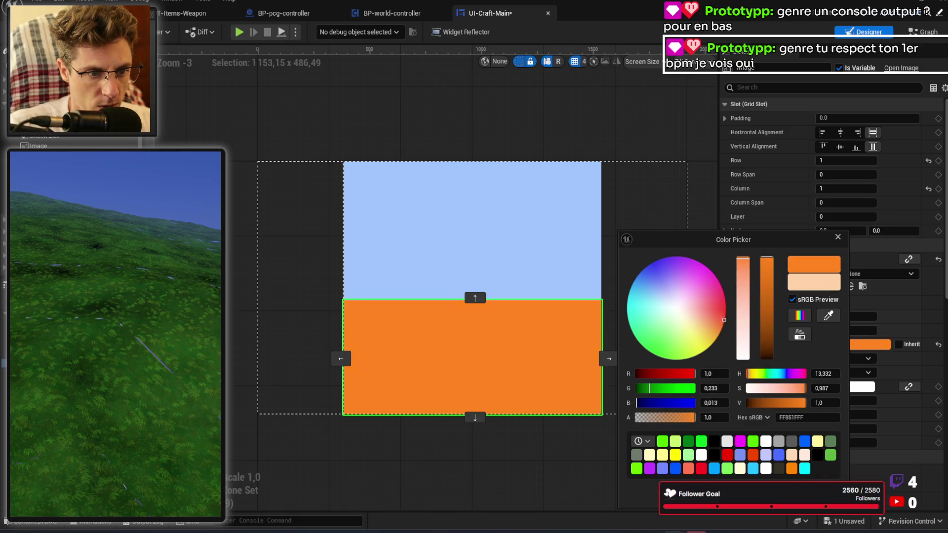
{"action": "left_click", "coordinate": [493, 240]}
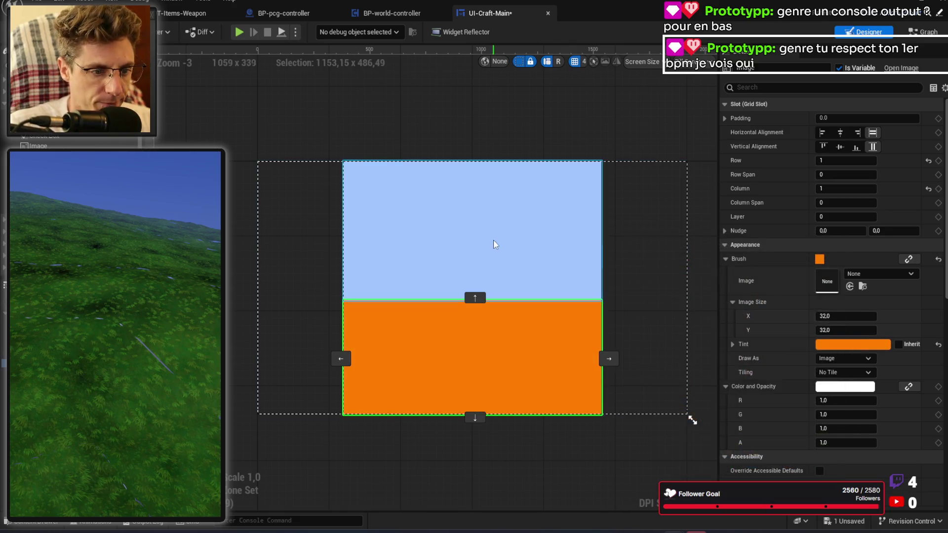
Step: Shift the light-blue image's tint toward a lavender blue
{"action": "left_click", "coordinate": [498, 212]}
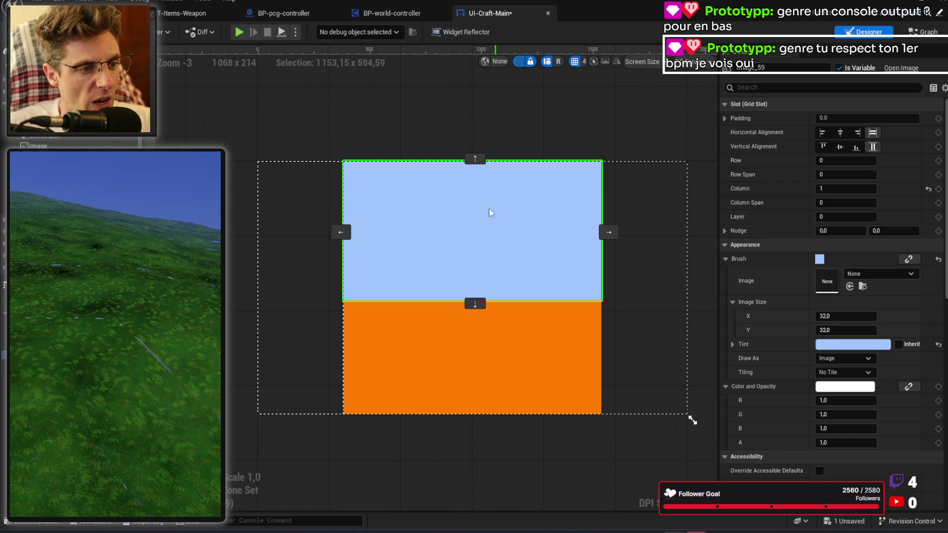
{"action": "left_click", "coordinate": [854, 344]}
{"action": "left_click_drag", "start_coordinate": [662, 289], "coordinate": [662, 279]}
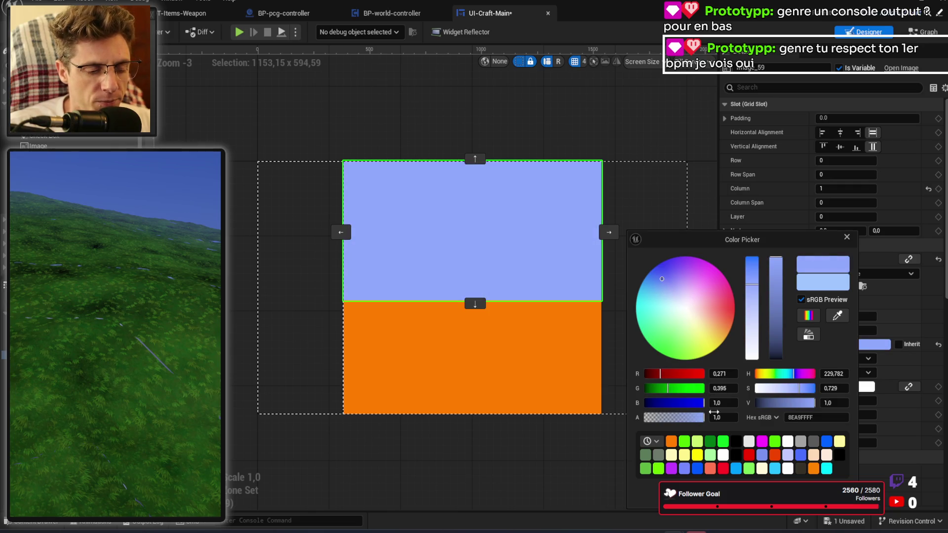
{"action": "left_click", "coordinate": [434, 385]}
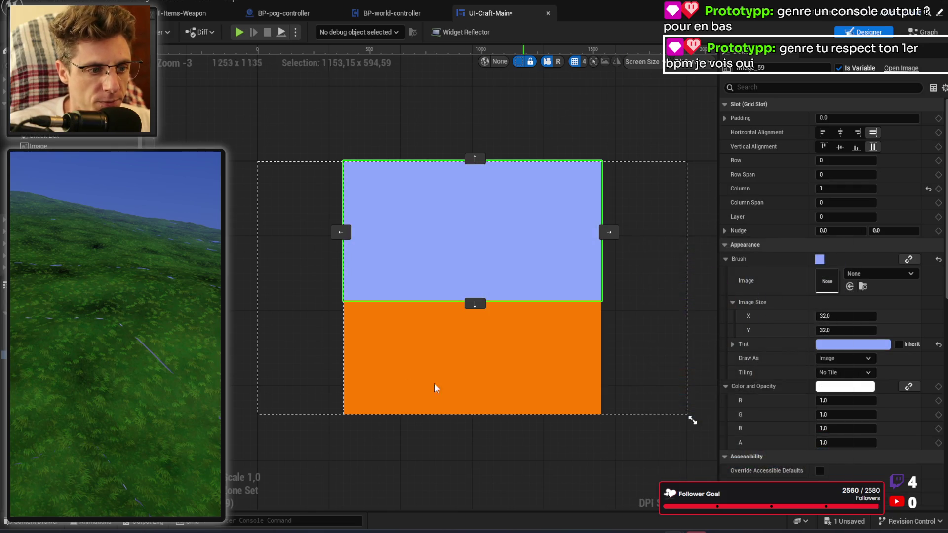
Step: Set the left Border's Row Span to 0 and move it to Row 1
{"action": "left_click", "coordinate": [302, 330]}
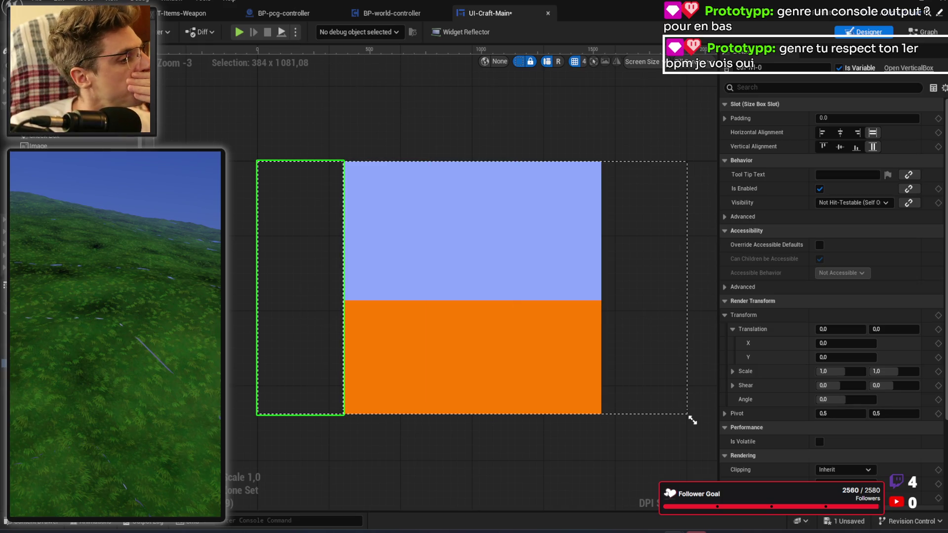
{"action": "left_click", "coordinate": [40, 338]}
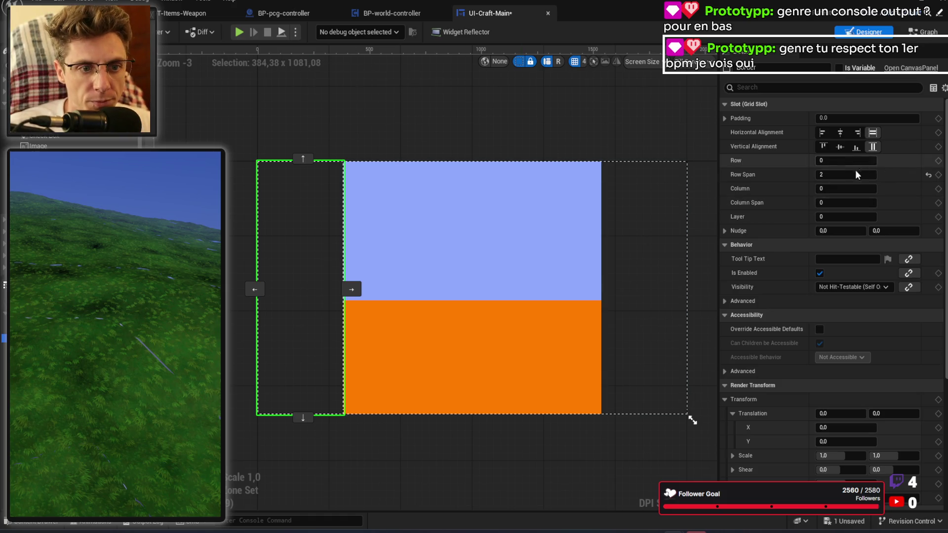
{"action": "left_click", "coordinate": [846, 176]}
{"action": "type", "text": "0"}
{"action": "key", "text": "Return"}
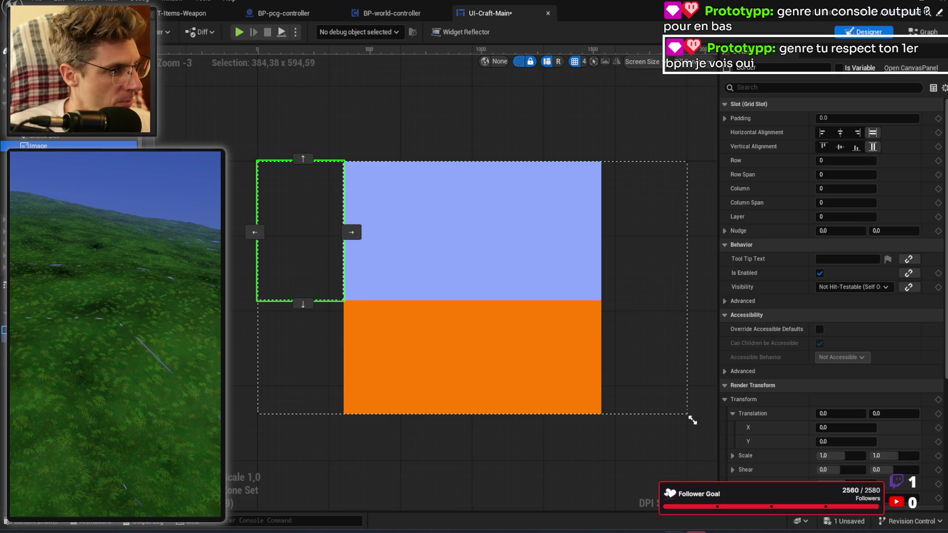
{"action": "left_click", "coordinate": [303, 304]}
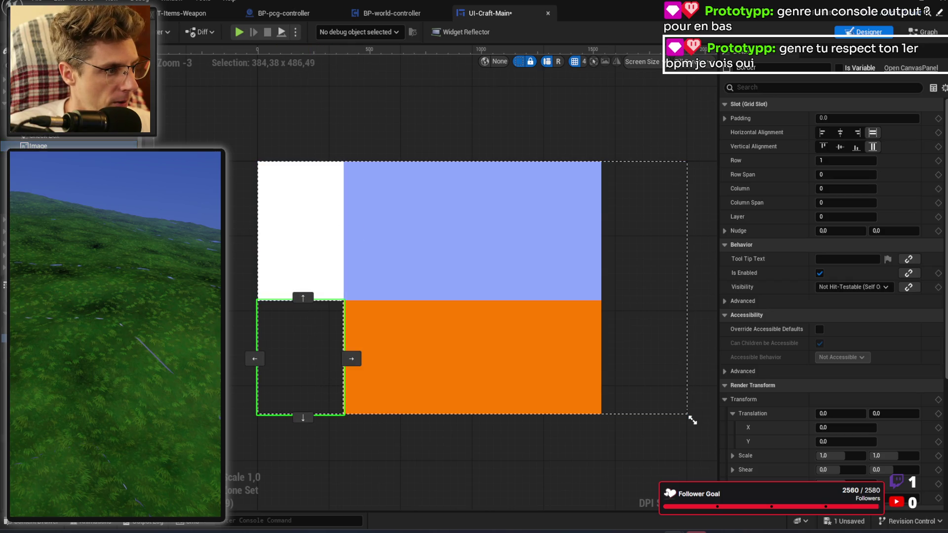
{"action": "double_click", "coordinate": [807, 68]}
Step: Rename the Border to ui-craft-recipes and tint the top-left image bright green (91FF55FF)
{"action": "type", "text": "-craft-recipes"}
{"action": "key", "text": "Return"}
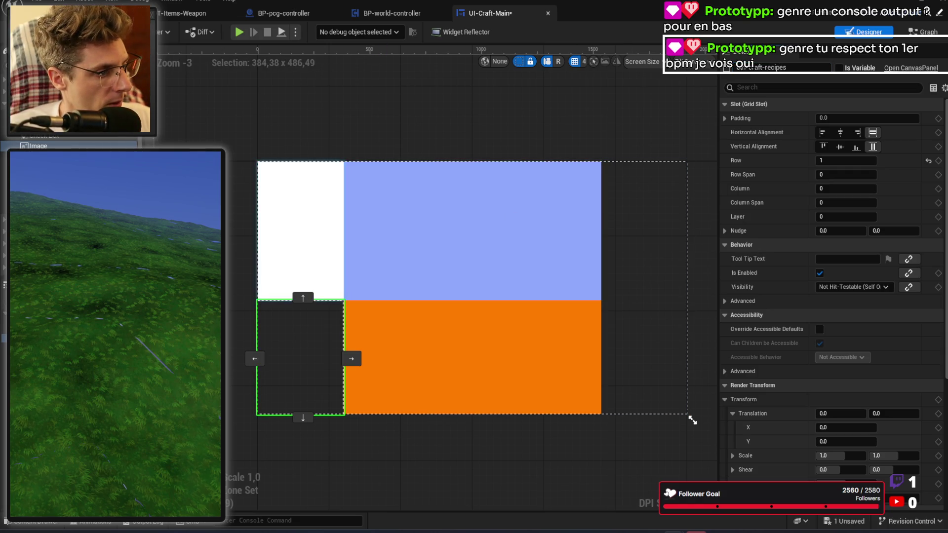
{"action": "left_click", "coordinate": [301, 230]}
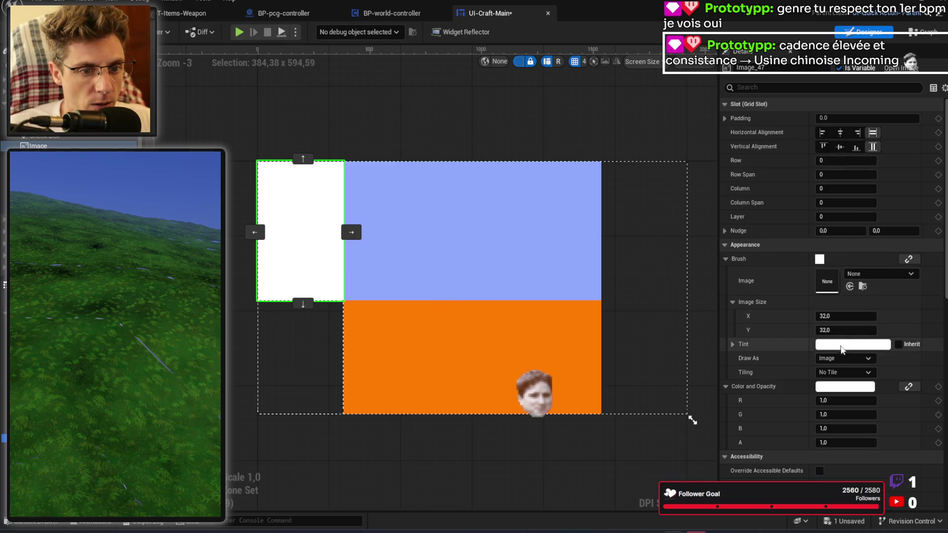
{"action": "left_click", "coordinate": [839, 345]}
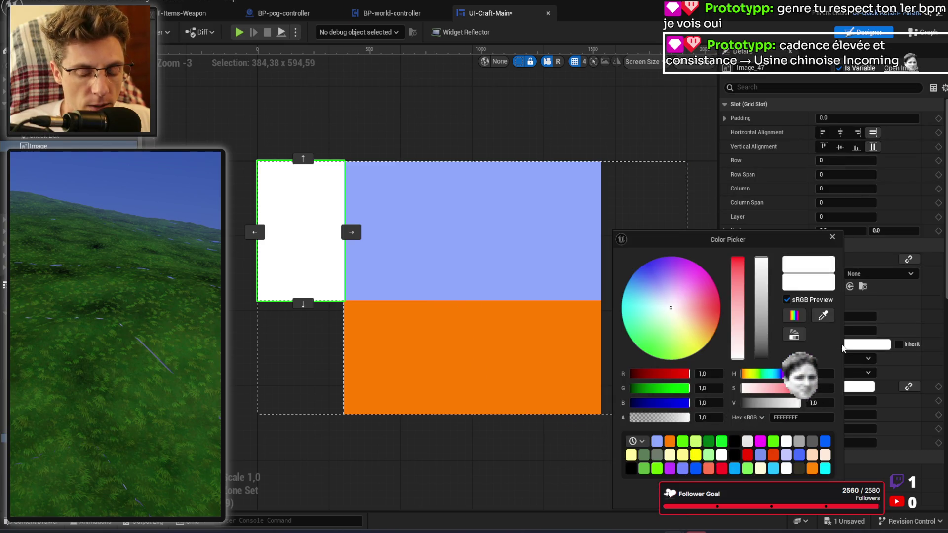
{"action": "mouse_move", "coordinate": [657, 333]}
{"action": "left_mouse_down"}
{"action": "mouse_move", "coordinate": [673, 326]}
{"action": "mouse_move", "coordinate": [683, 358]}
{"action": "mouse_move", "coordinate": [676, 348]}
{"action": "mouse_move", "coordinate": [652, 352]}
{"action": "mouse_move", "coordinate": [659, 356]}
{"action": "left_mouse_up"}
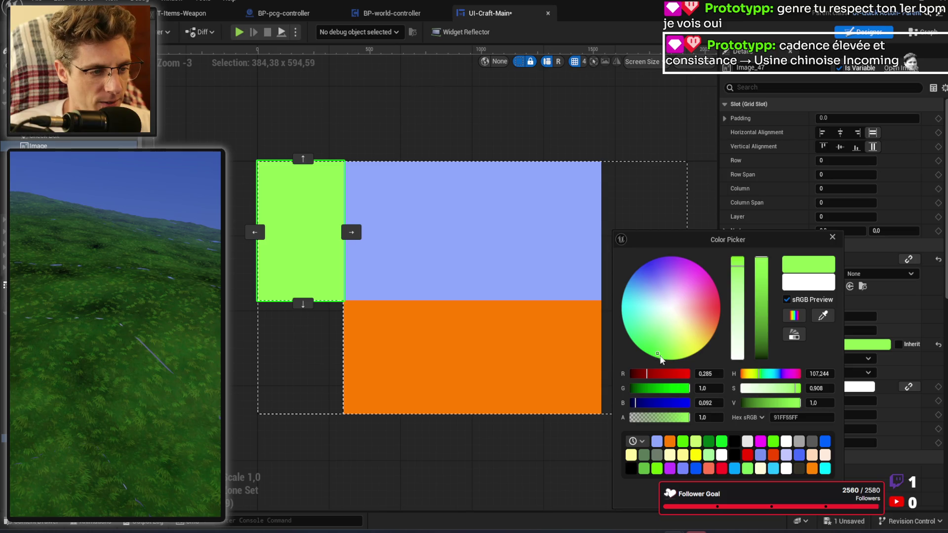
{"action": "left_click", "coordinate": [432, 237]}
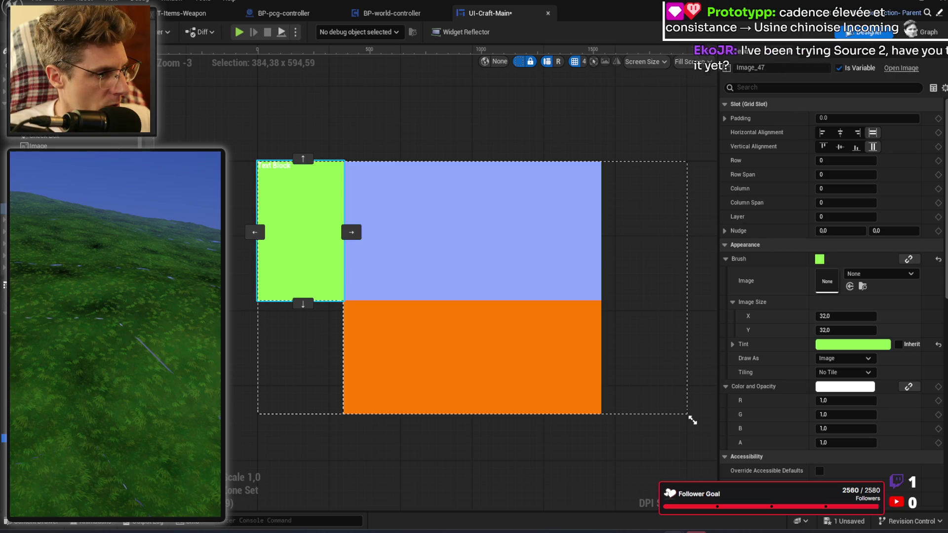
Step: Add a Text Block to the green cell, centred both ways, with black text colour
{"action": "left_click_drag", "start_coordinate": [40, 163], "coordinate": [350, 209]}
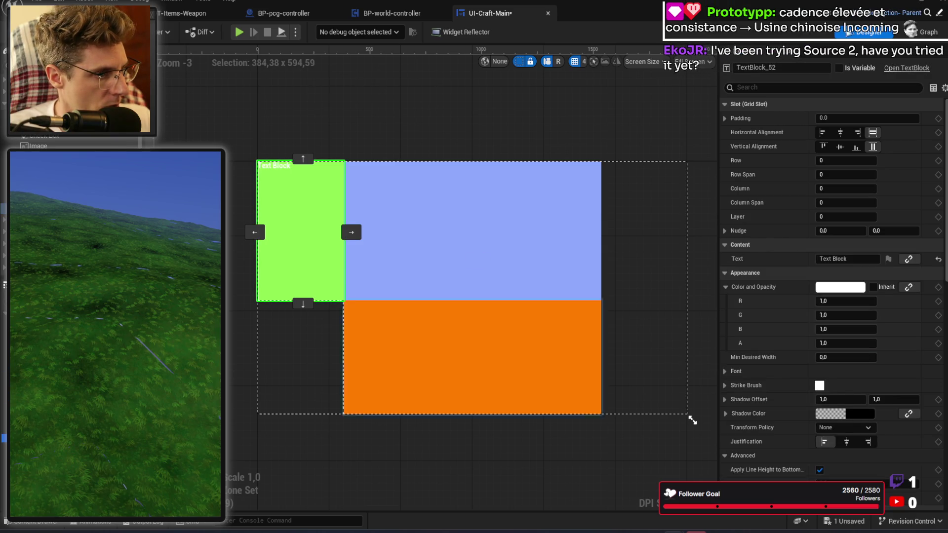
{"action": "left_click", "coordinate": [840, 132]}
{"action": "left_click", "coordinate": [841, 147]}
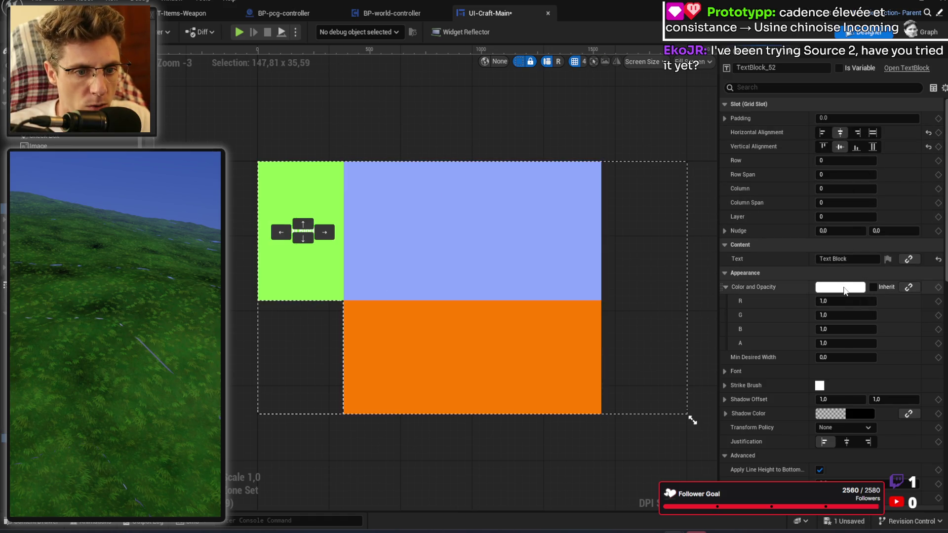
{"action": "left_click", "coordinate": [847, 287]}
{"action": "left_click_drag", "start_coordinate": [763, 330], "coordinate": [805, 438]}
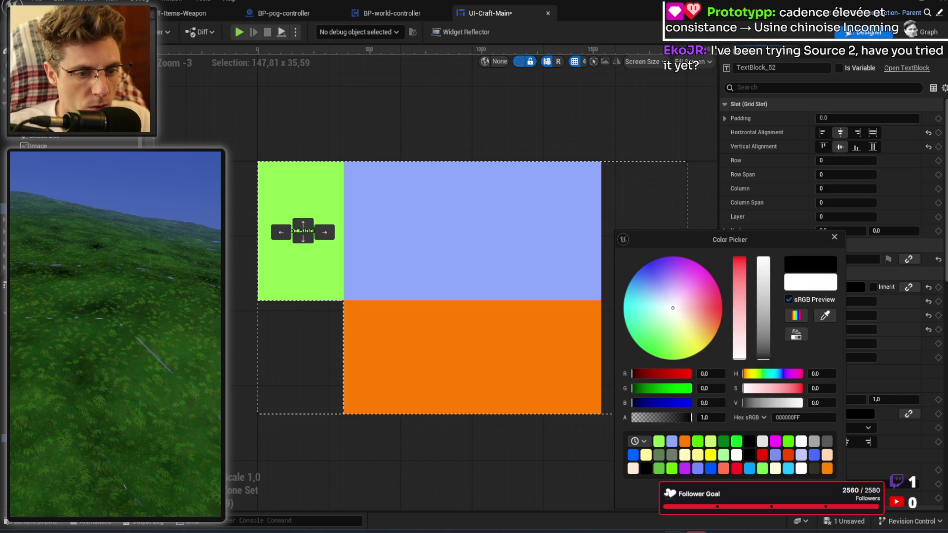
{"action": "left_click", "coordinate": [690, 370]}
Step: Set the text block's text to 'Resources' and enlarge its font size
{"action": "left_click", "coordinate": [301, 277]}
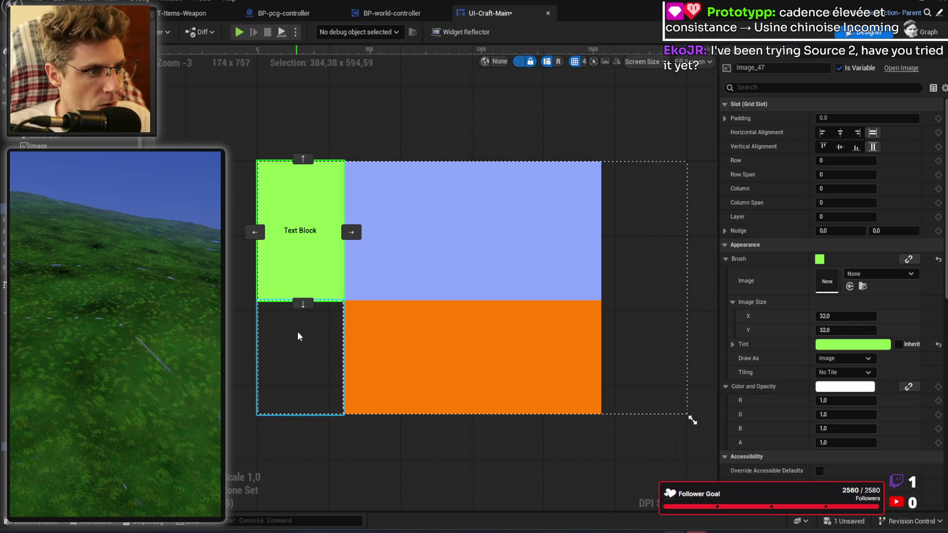
{"action": "left_click", "coordinate": [303, 231]}
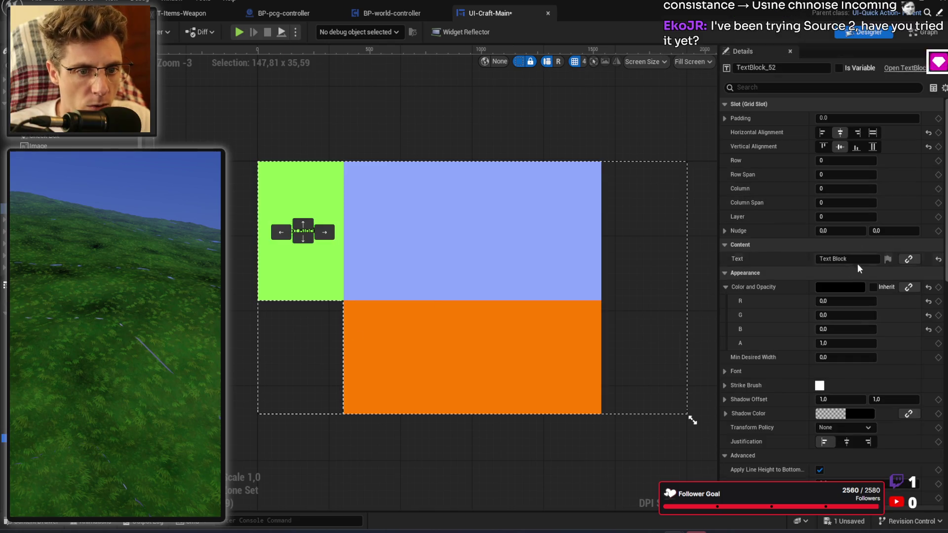
{"action": "left_click", "coordinate": [840, 258]}
{"action": "type", "text": "Resources"}
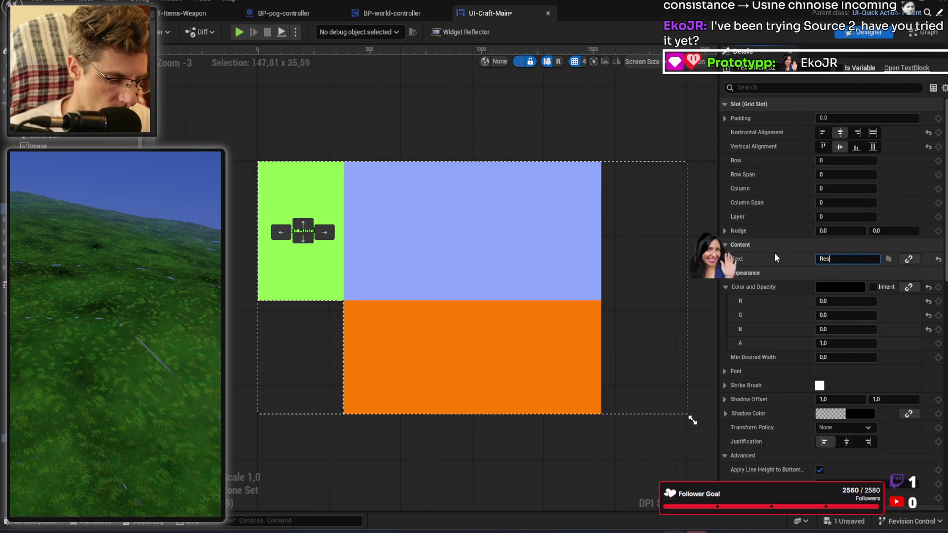
{"action": "key", "text": "Return"}
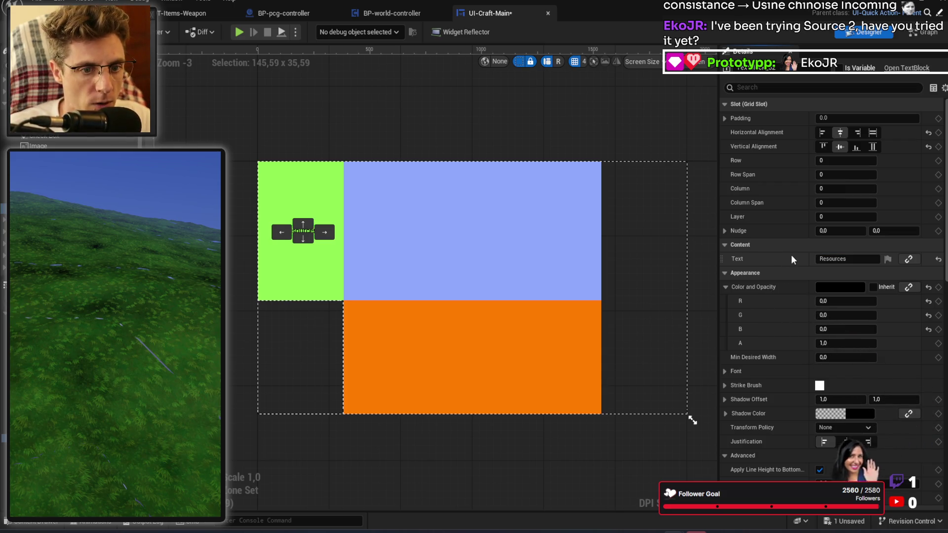
{"action": "left_click", "coordinate": [724, 371]}
{"action": "left_click", "coordinate": [845, 415]}
{"action": "type", "text": "48"}
{"action": "key", "text": "Return"}
Step: Add a second text block to the grid's second row
{"action": "left_click", "coordinate": [328, 318]}
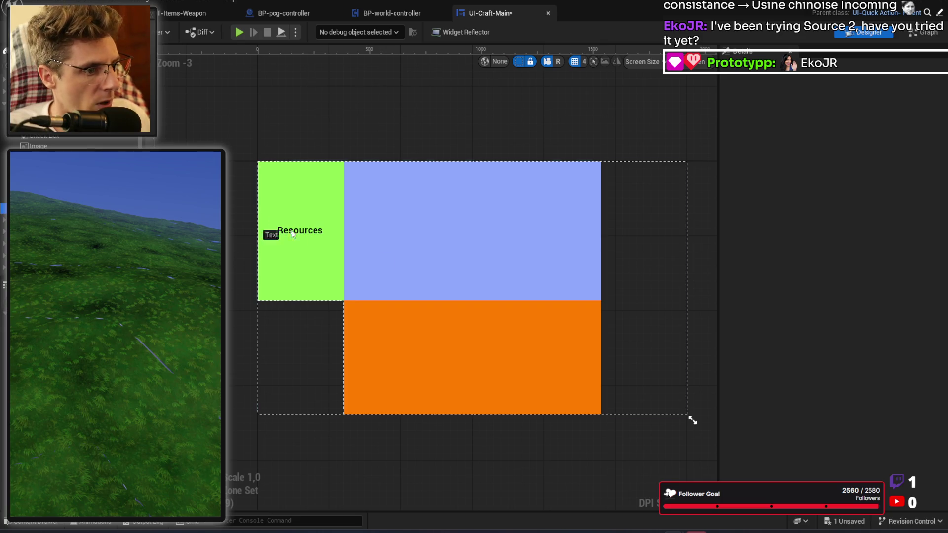
{"action": "left_click", "coordinate": [299, 291]}
{"action": "left_click", "coordinate": [298, 304]}
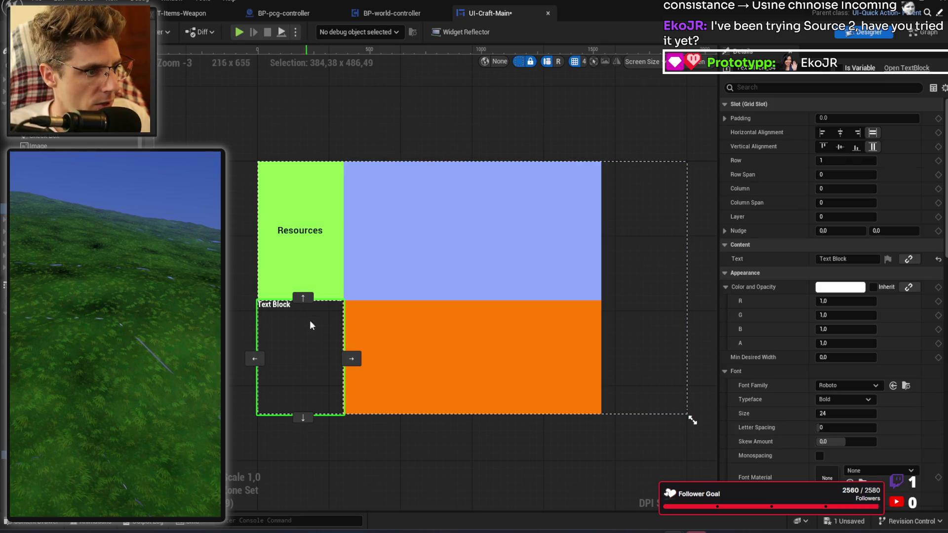
Step: Place the text block in the orange cell, centred, font size 44, reading 'Craft Timing & Result'
{"action": "left_click", "coordinate": [351, 358]}
{"action": "left_click", "coordinate": [839, 146]}
{"action": "left_click", "coordinate": [840, 132]}
{"action": "left_click", "coordinate": [849, 414]}
{"action": "type", "text": "44"}
{"action": "key", "text": "Return"}
{"action": "left_click", "coordinate": [848, 259]}
{"action": "type", "text": "Craft "}
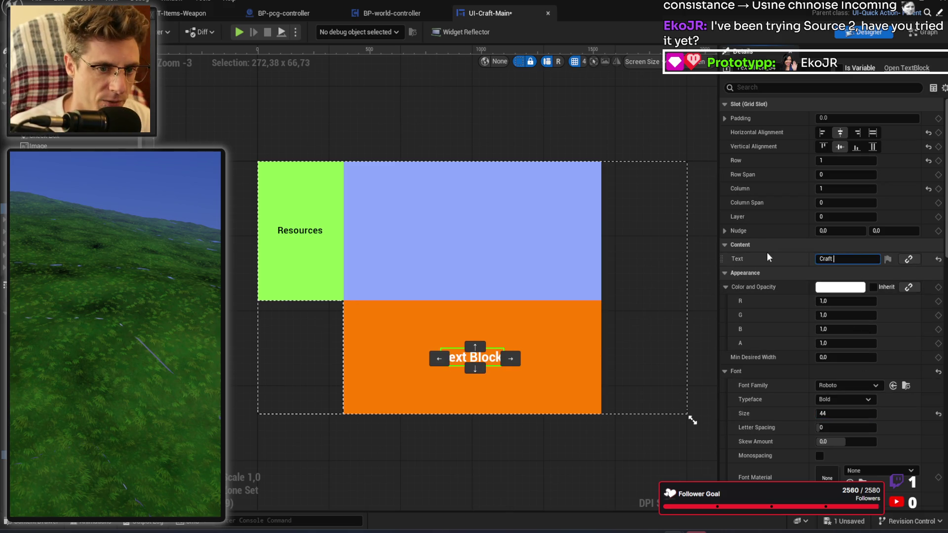
{"action": "type", "text": "Timing"}
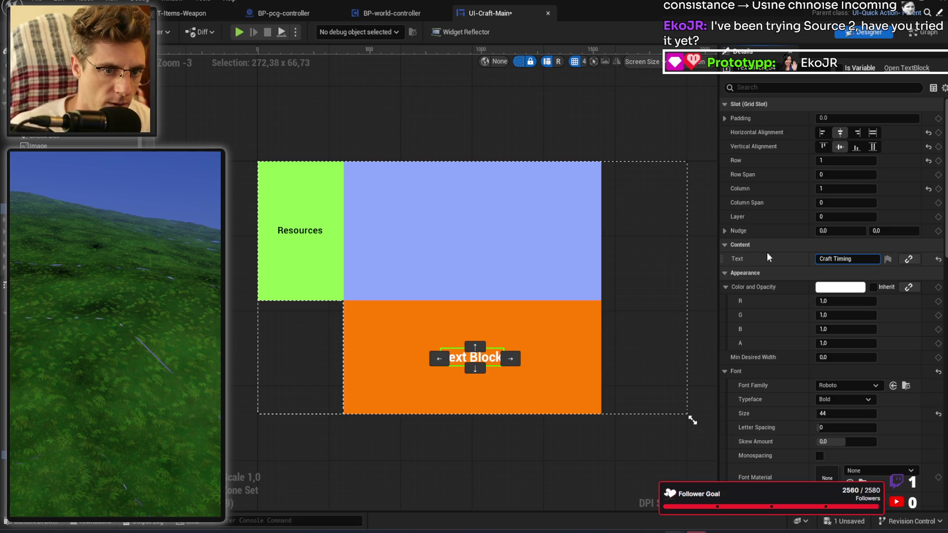
{"action": "type", "text": " & Result"}
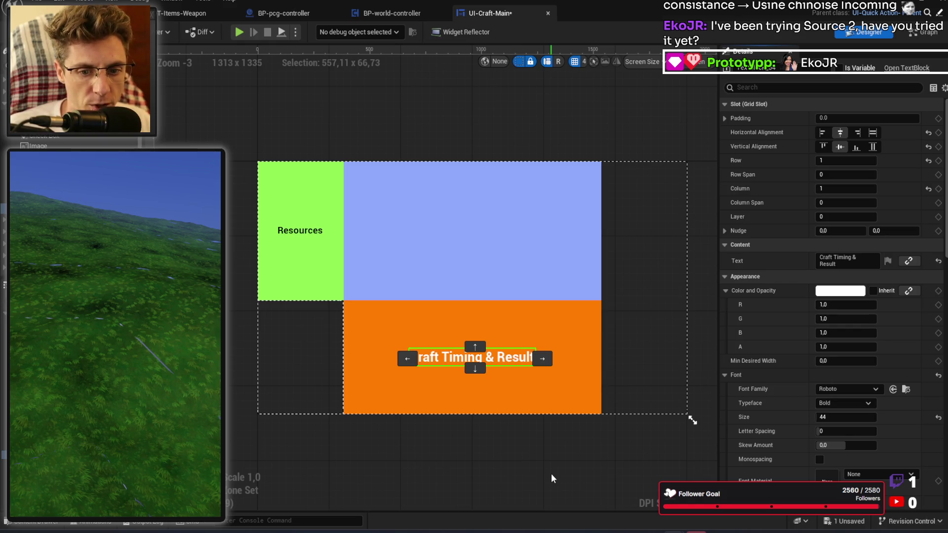
{"action": "left_click", "coordinate": [445, 423]}
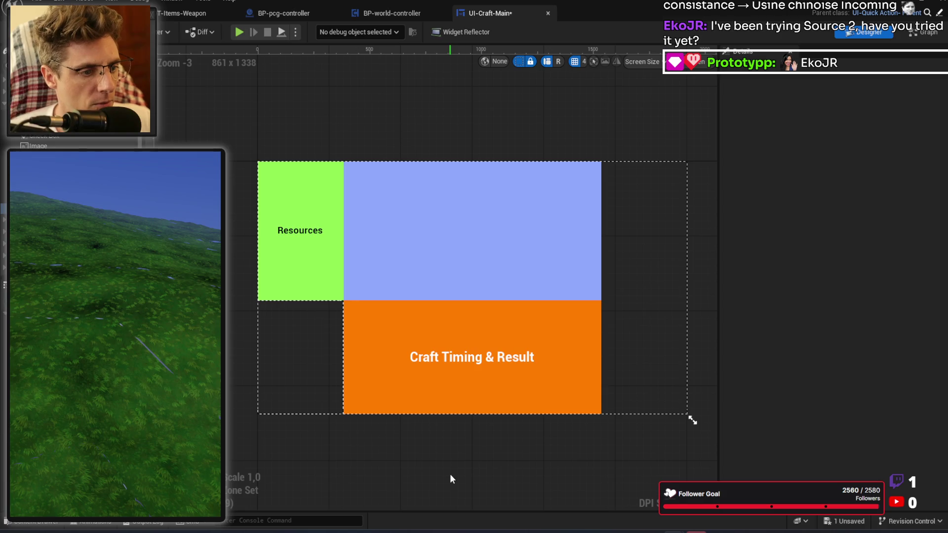
{"action": "left_click", "coordinate": [298, 357]}
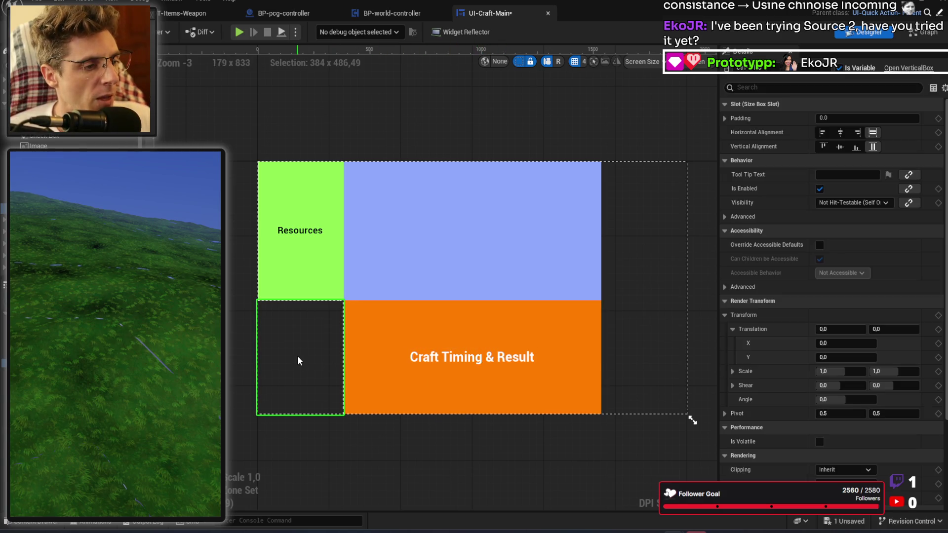
{"action": "left_click", "coordinate": [316, 263]}
{"action": "left_click", "coordinate": [460, 248]}
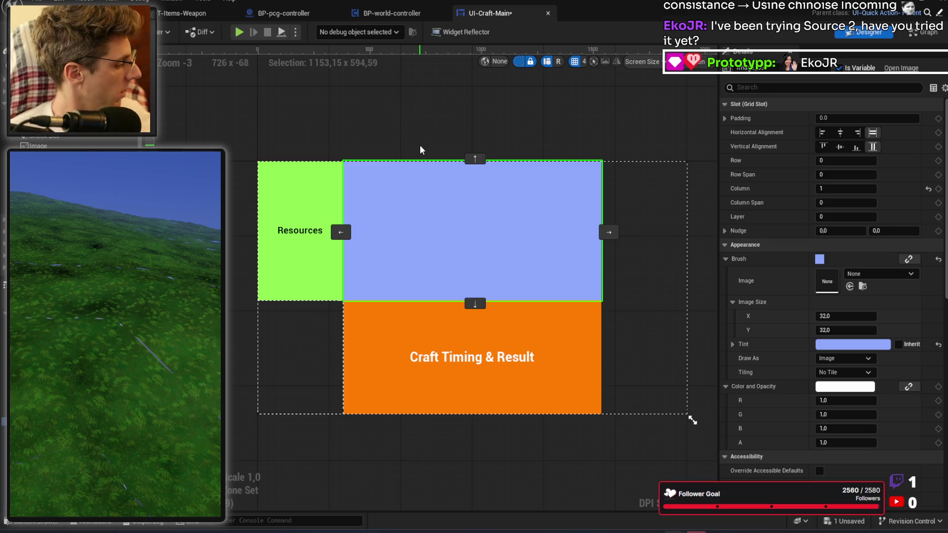
{"action": "key", "text": "XF86AudioLowerVolume"}
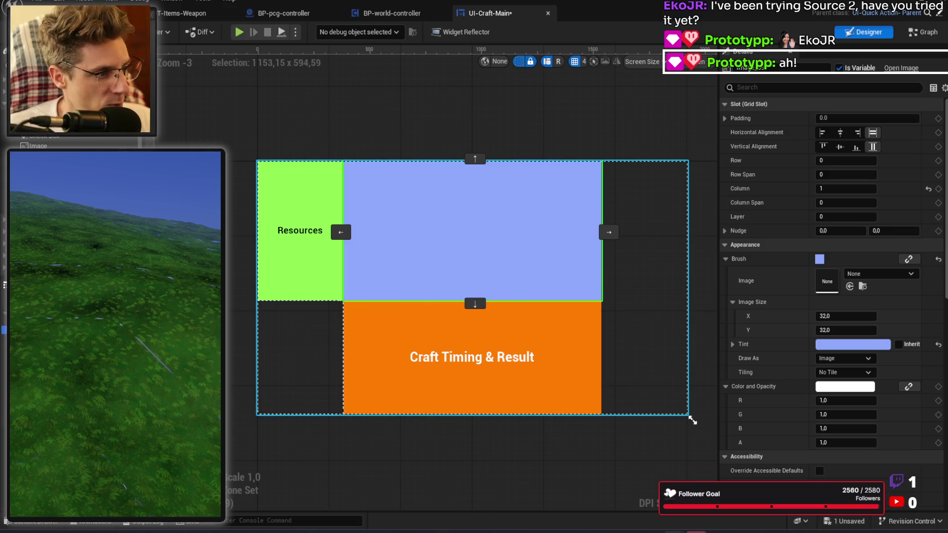
Step: Set the GridPanel's Column Fill values to 0.2, 0.55 and 0.25
{"action": "left_click", "coordinate": [642, 296]}
{"action": "left_click", "coordinate": [845, 219]}
{"action": "type", "text": "5"}
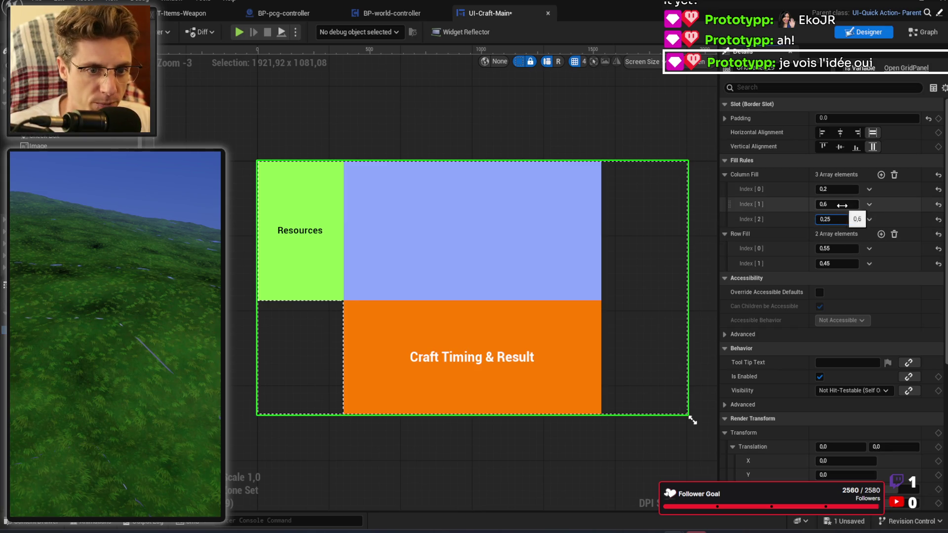
{"action": "left_click", "coordinate": [845, 204]}
{"action": "type", "text": ",55"}
{"action": "key", "text": "Return"}
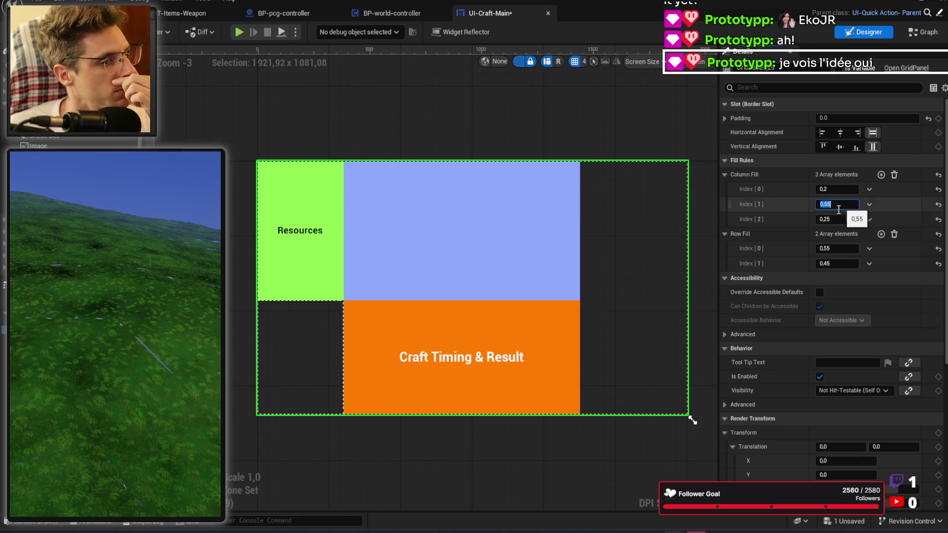
{"action": "left_click", "coordinate": [644, 284]}
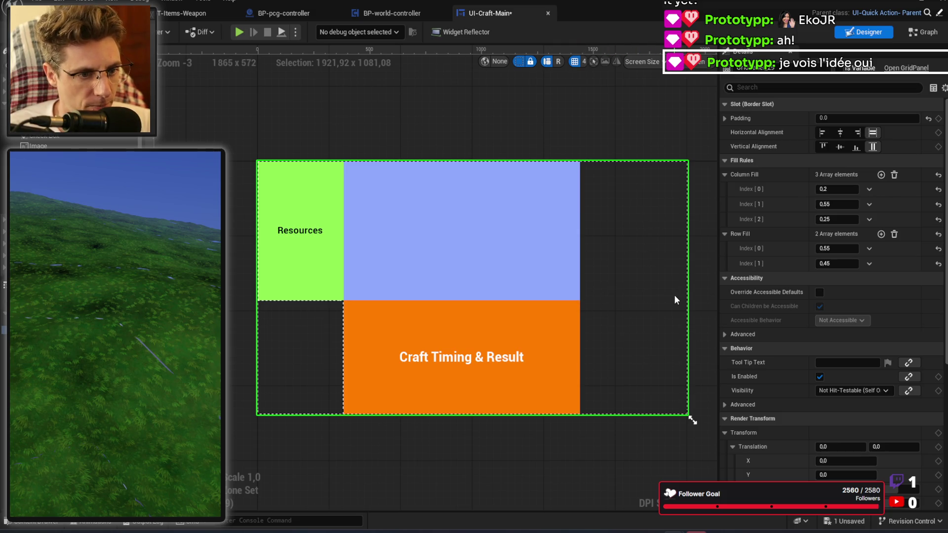
Step: Add a white Image to the grid and move it to the right-hand column 2
{"action": "left_click", "coordinate": [65, 147]}
{"action": "left_click_drag", "start_coordinate": [287, 266], "coordinate": [286, 270]}
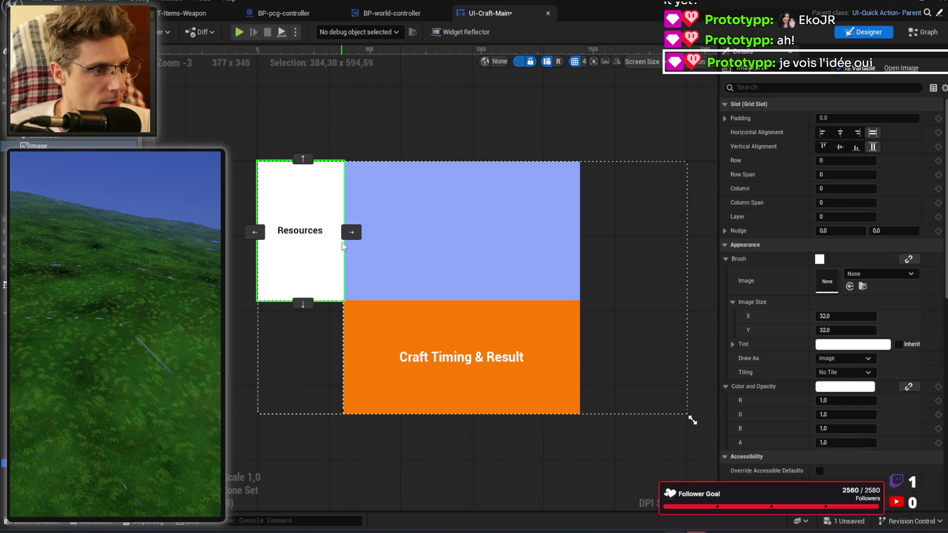
{"action": "left_click", "coordinate": [348, 233]}
{"action": "left_click", "coordinate": [588, 232]}
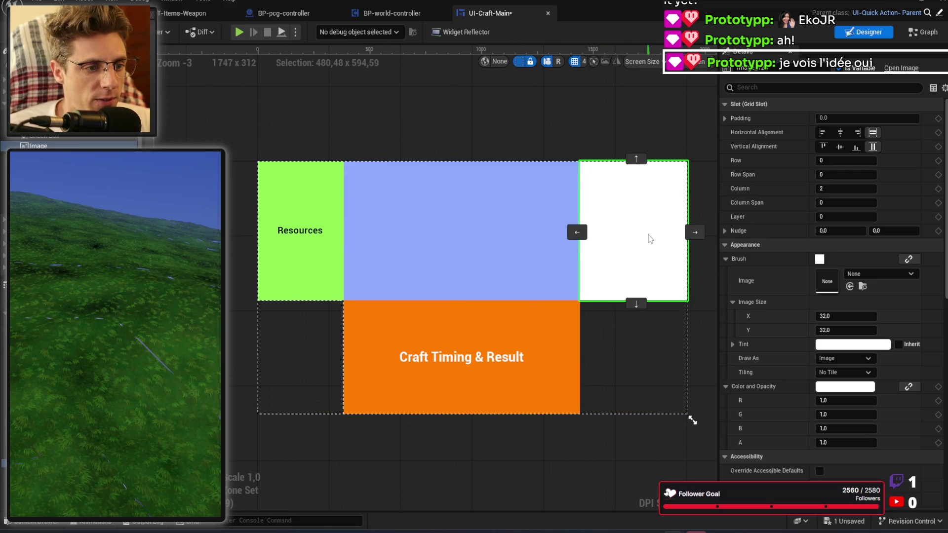
{"action": "left_click", "coordinate": [618, 464]}
{"action": "left_click", "coordinate": [649, 261]}
{"action": "left_click", "coordinate": [599, 472]}
{"action": "left_click", "coordinate": [529, 346]}
{"action": "left_click", "coordinate": [517, 355]}
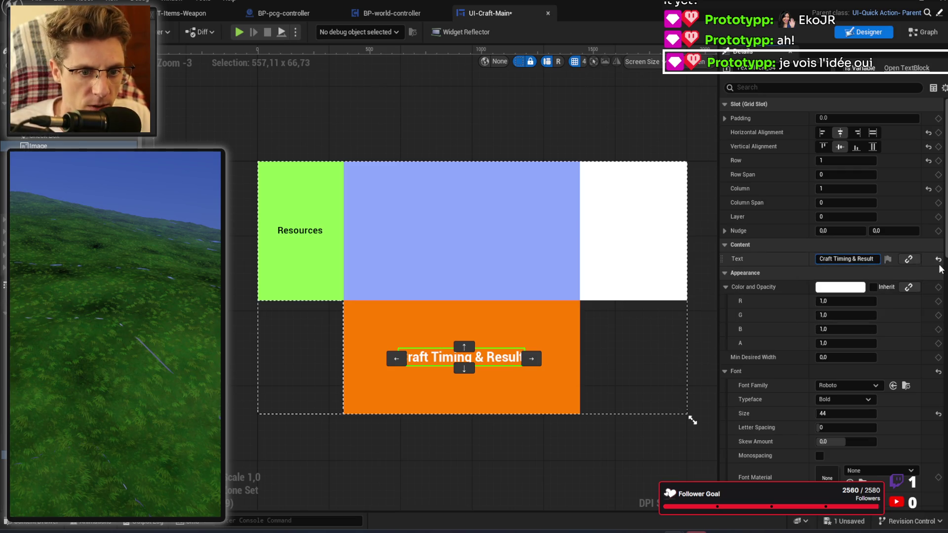
Step: Add a second line '|| Container' to the label and centre-justify its text
{"action": "key", "text": "shift+Return"}
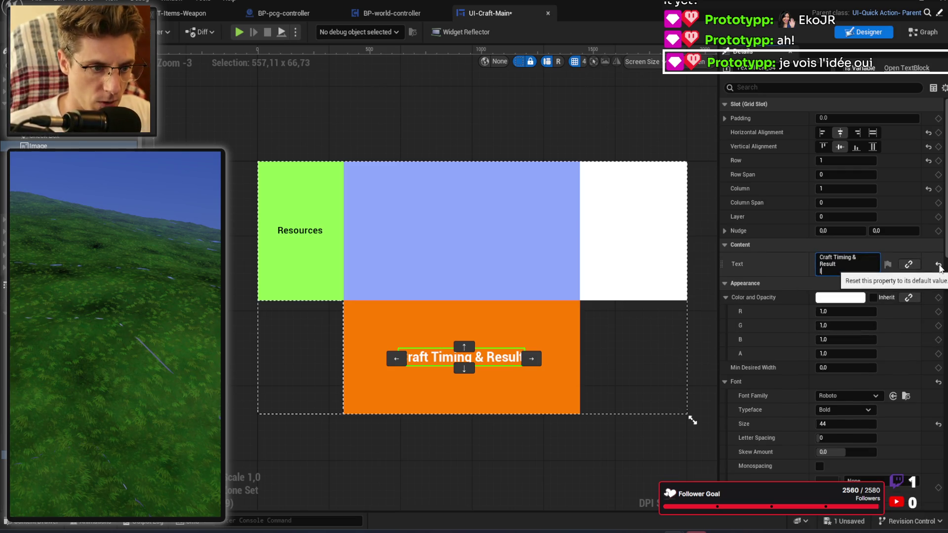
{"action": "type", "text": "II Contai"}
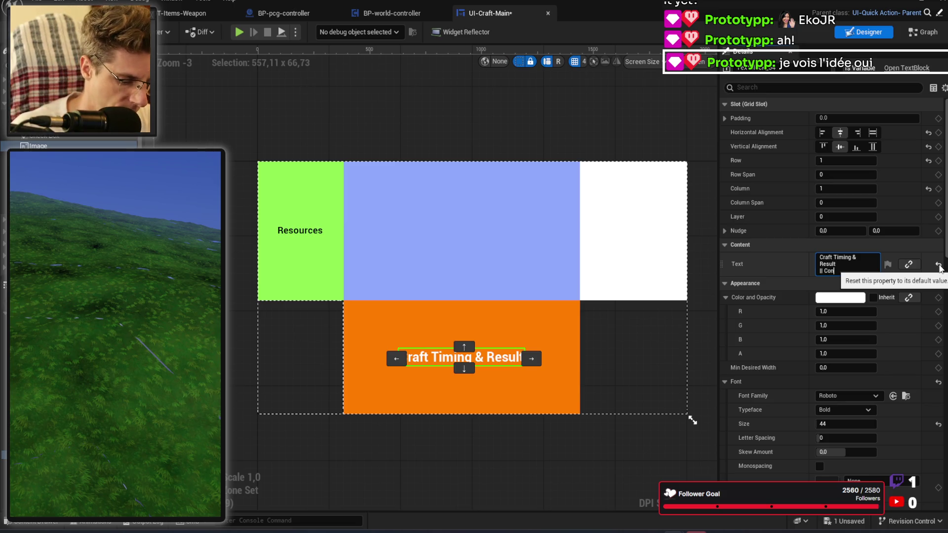
{"action": "type", "text": "r"}
{"action": "key", "text": "Return"}
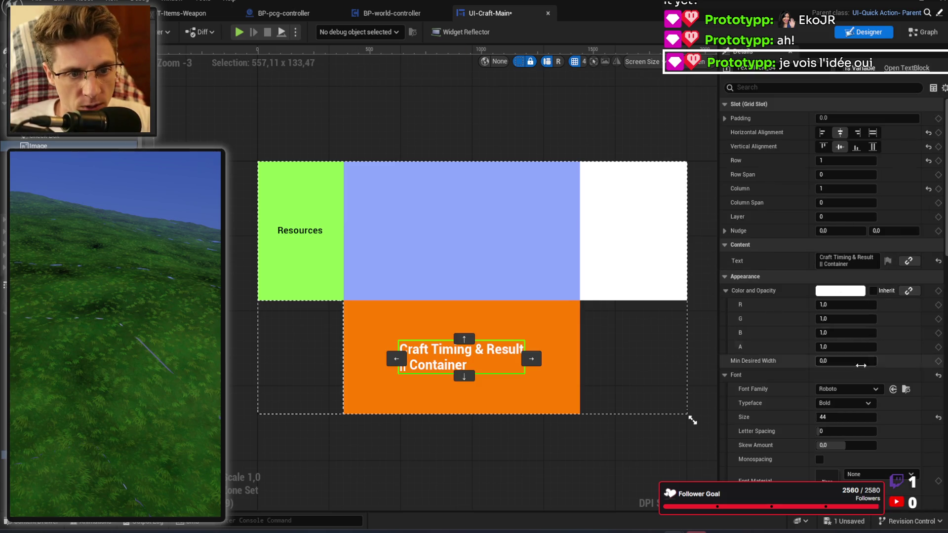
{"action": "scroll", "coordinate": [865, 383], "scroll_direction": "down", "scroll_amount": 5}
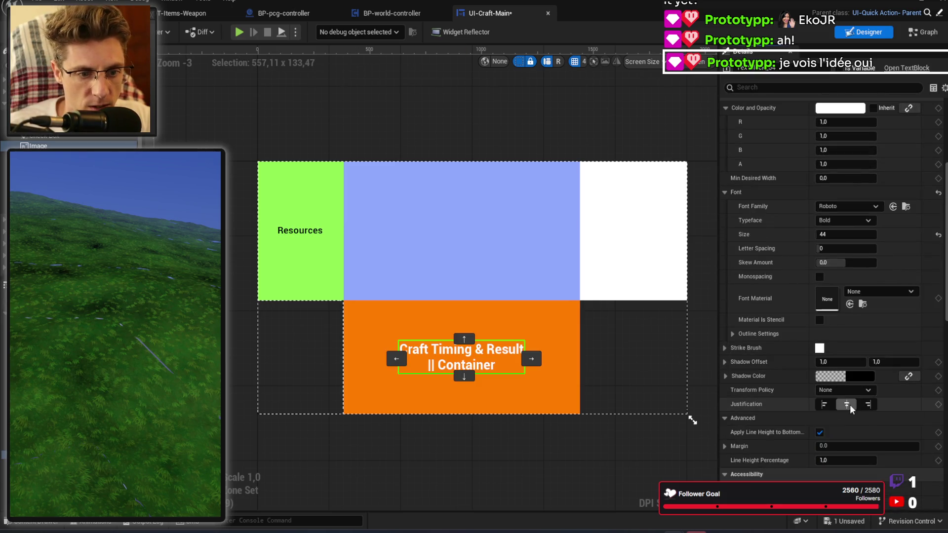
{"action": "left_click", "coordinate": [847, 405]}
{"action": "left_click", "coordinate": [494, 452]}
{"action": "left_click", "coordinate": [468, 372]}
{"action": "left_click", "coordinate": [490, 473]}
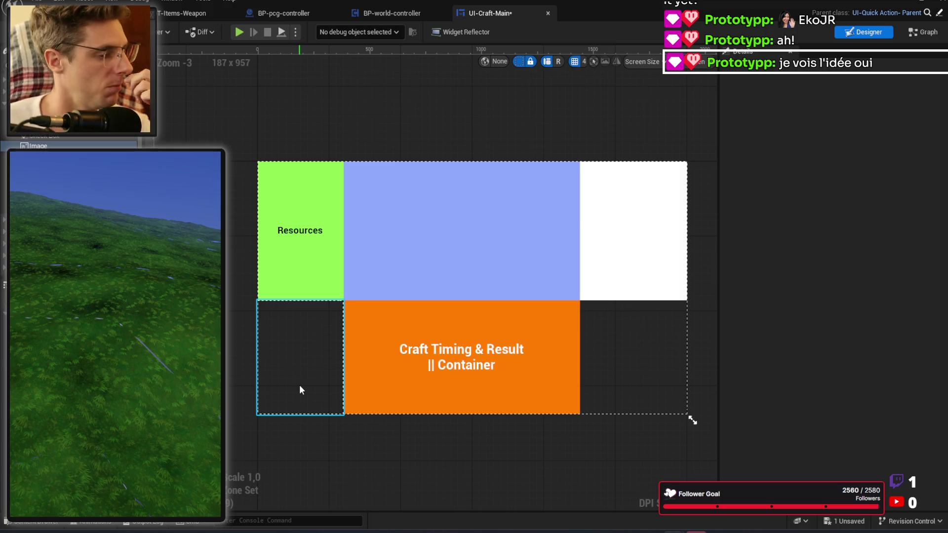
Step: Move the spare text block into the white panel's column, centred horizontally and vertically
{"action": "left_click", "coordinate": [641, 242]}
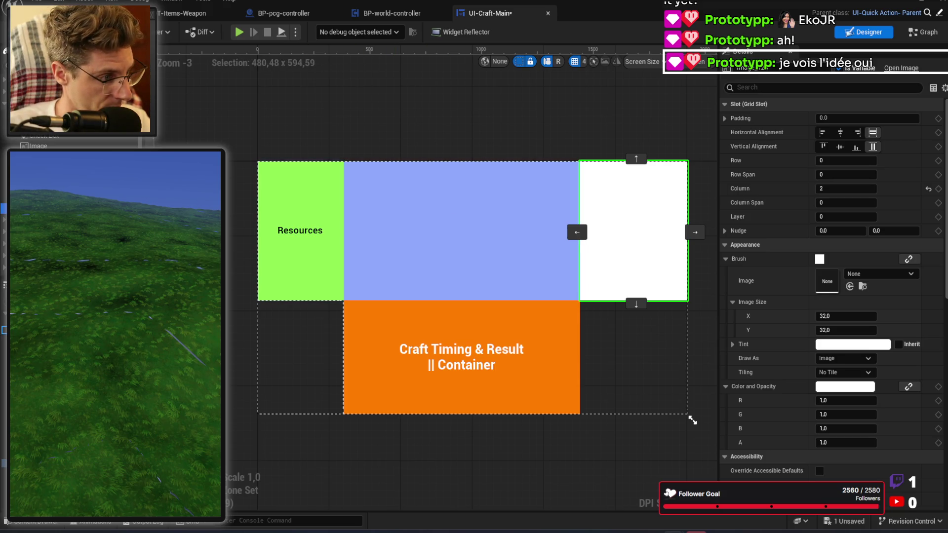
{"action": "left_click", "coordinate": [343, 208]}
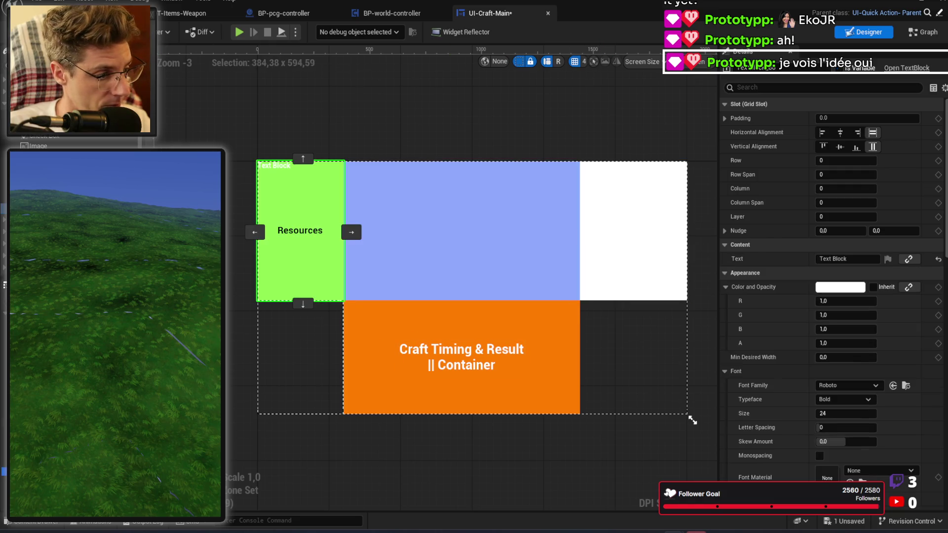
{"action": "left_click", "coordinate": [352, 232]}
{"action": "left_click", "coordinate": [577, 232]}
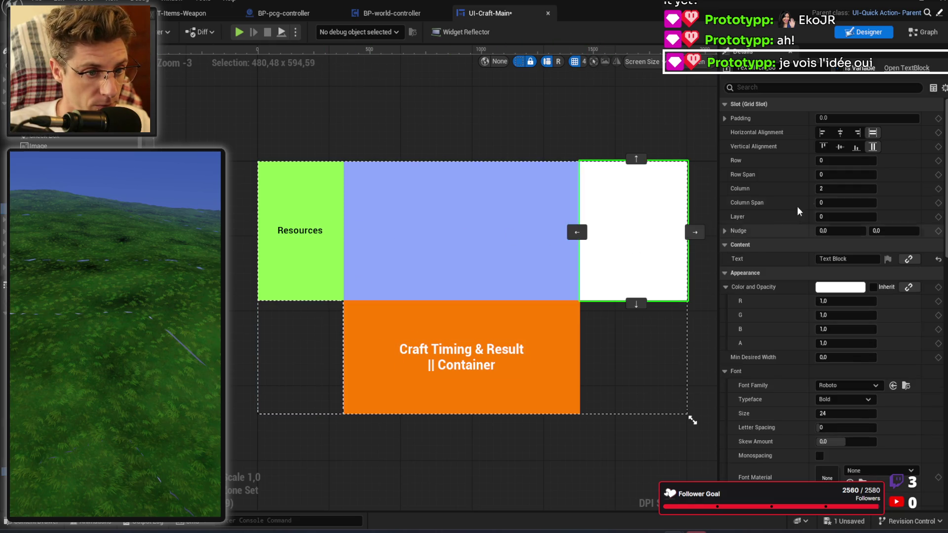
{"action": "left_click", "coordinate": [840, 147]}
{"action": "left_click", "coordinate": [840, 133]}
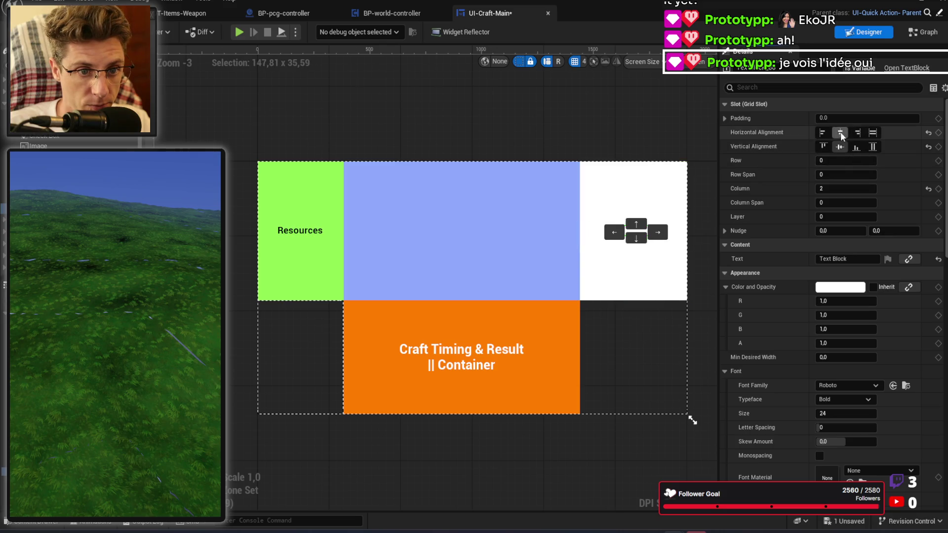
Step: Make the text black, change it to 'Character', and enlarge its font size
{"action": "left_click", "coordinate": [850, 290]}
{"action": "left_click_drag", "start_coordinate": [766, 316], "coordinate": [766, 363]}
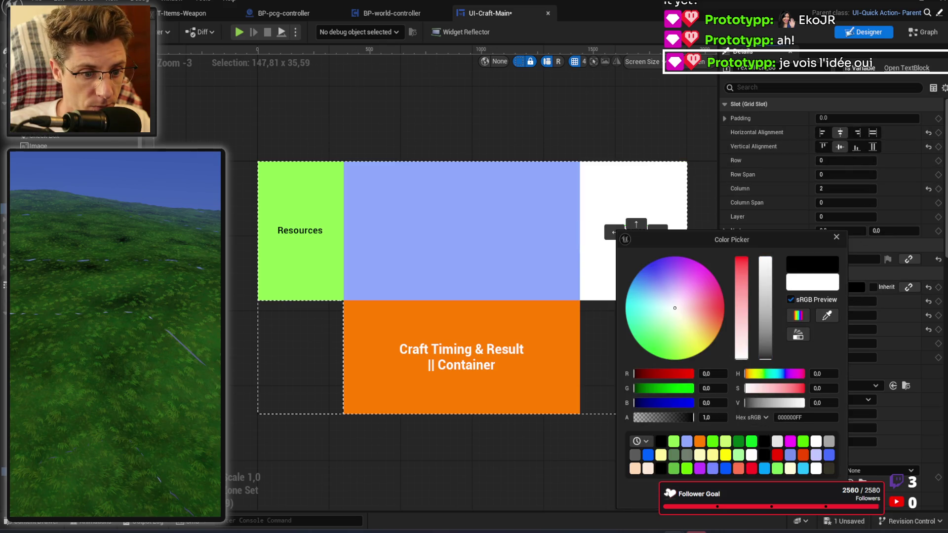
{"action": "left_click", "coordinate": [762, 259]}
{"action": "type", "text": "Character"}
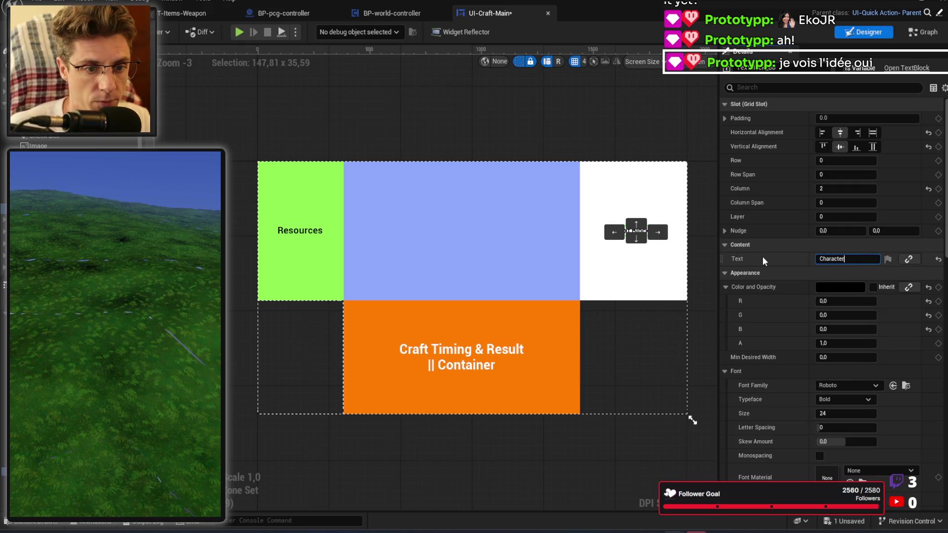
{"action": "key", "text": "Return"}
{"action": "left_click", "coordinate": [860, 413]}
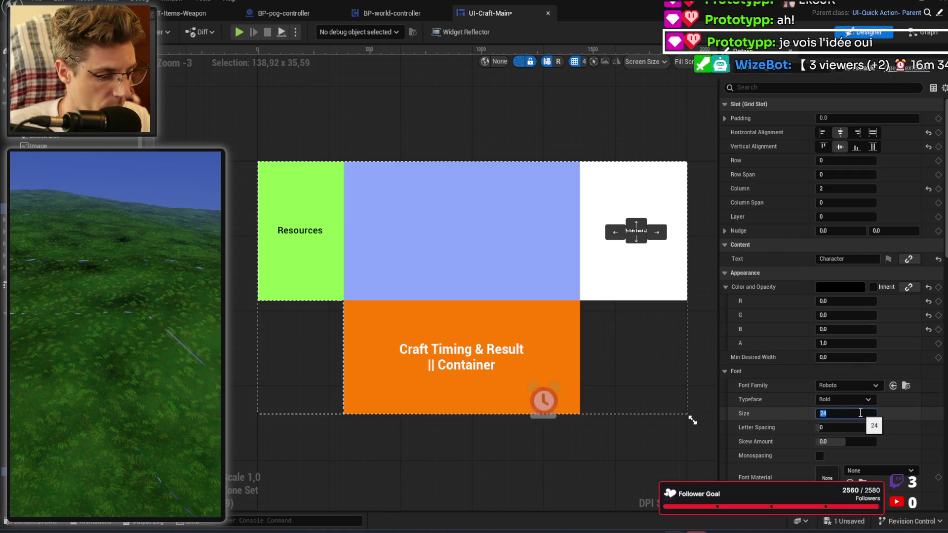
{"action": "type", "text": "44"}
{"action": "key", "text": "Return"}
{"action": "left_click", "coordinate": [642, 213]}
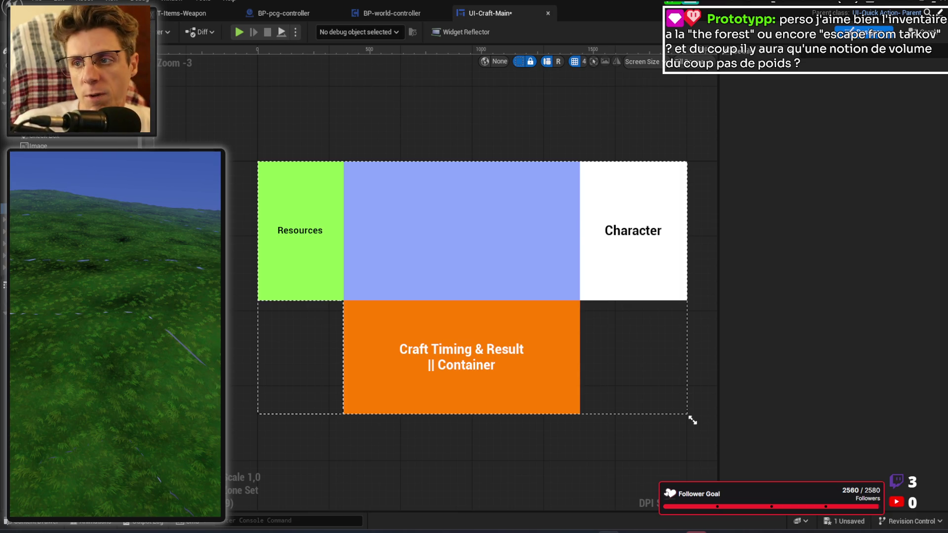
Step: Switch to the browser, maximise it, and open the Tarkov stash management video
{"action": "key", "text": "alt+Tab"}
{"action": "left_click_drag", "start_coordinate": [894, 206], "coordinate": [946, 208]}
{"action": "mouse_move", "coordinate": [790, 10]}
{"action": "left_mouse_down"}
{"action": "mouse_move", "coordinate": [792, 159]}
{"action": "mouse_move", "coordinate": [657, 18]}
{"action": "left_mouse_up"}
{"action": "left_click", "coordinate": [366, 171]}
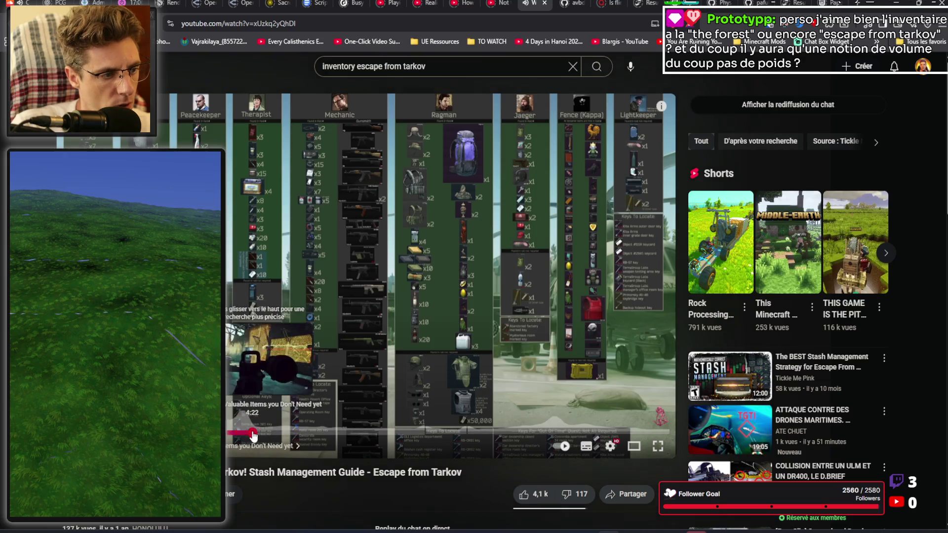
Step: Seek the Tarkov stash guide to about 5:49, then move through the solver.cpp tab to another YouTube tab
{"action": "left_click", "coordinate": [292, 434]}
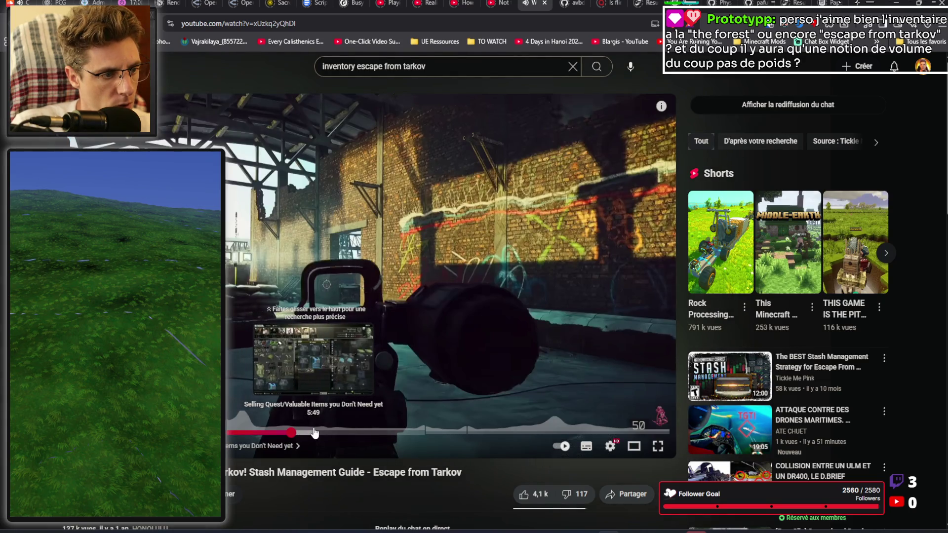
{"action": "left_click", "coordinate": [314, 433]}
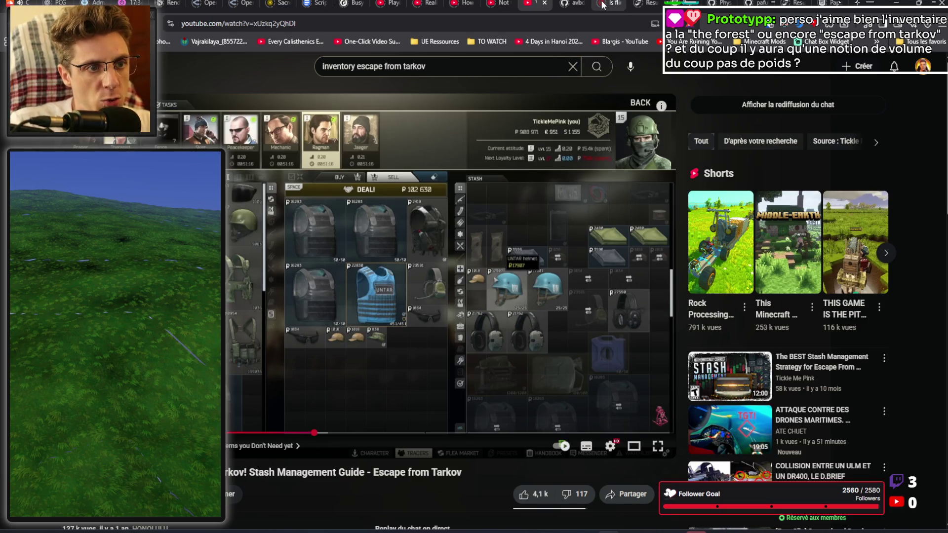
{"action": "left_click", "coordinate": [568, 4]}
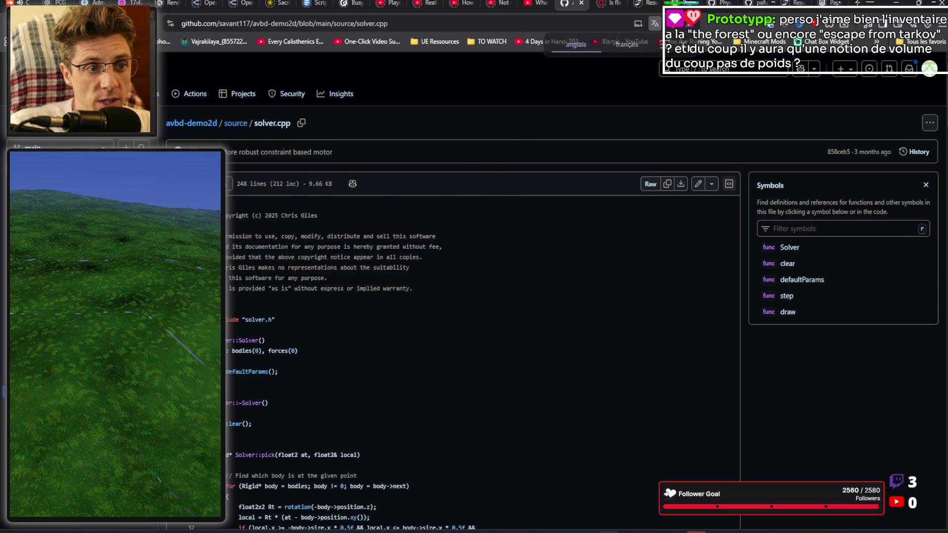
{"action": "left_click", "coordinate": [501, 6]}
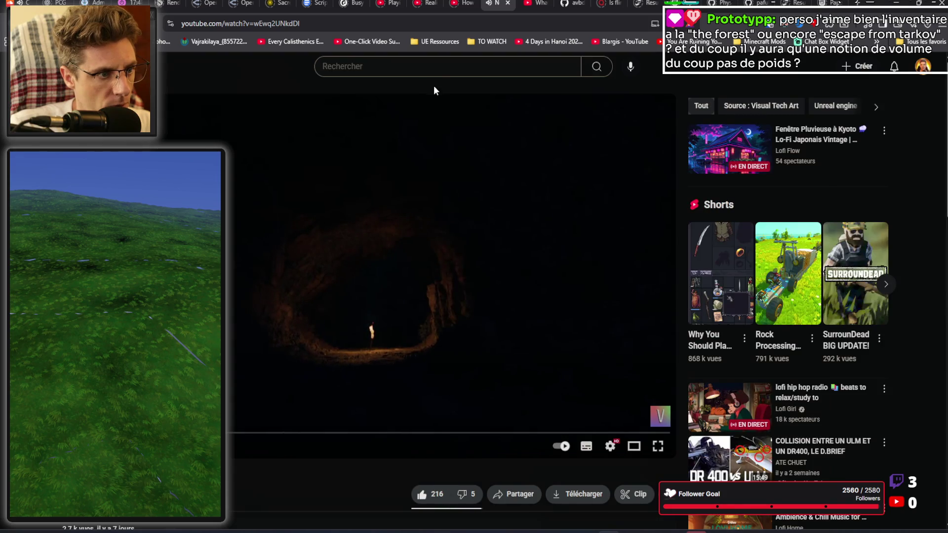
Step: Search YouTube for '2 minute papers'
{"action": "left_click", "coordinate": [433, 71]}
{"action": "type", "text": "2 minu"}
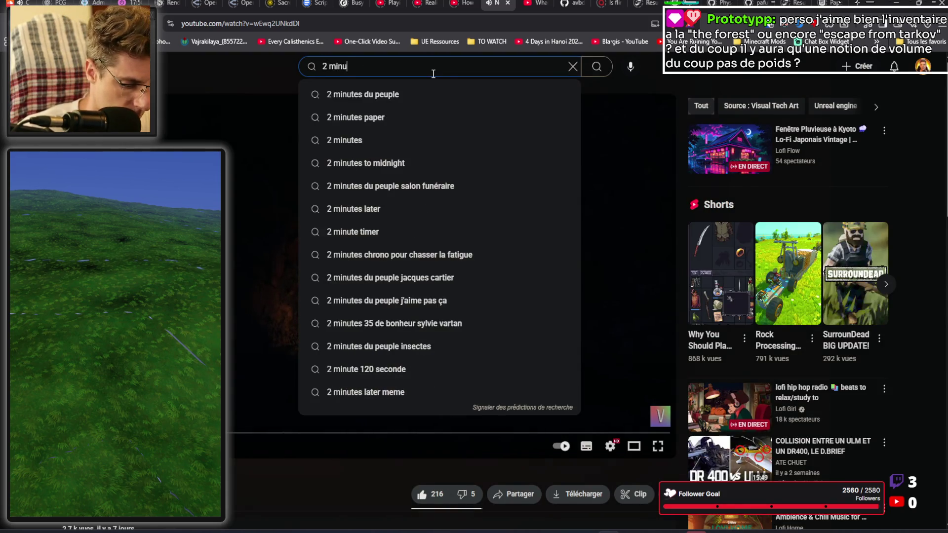
{"action": "type", "text": "te papers"}
{"action": "key", "text": "Return"}
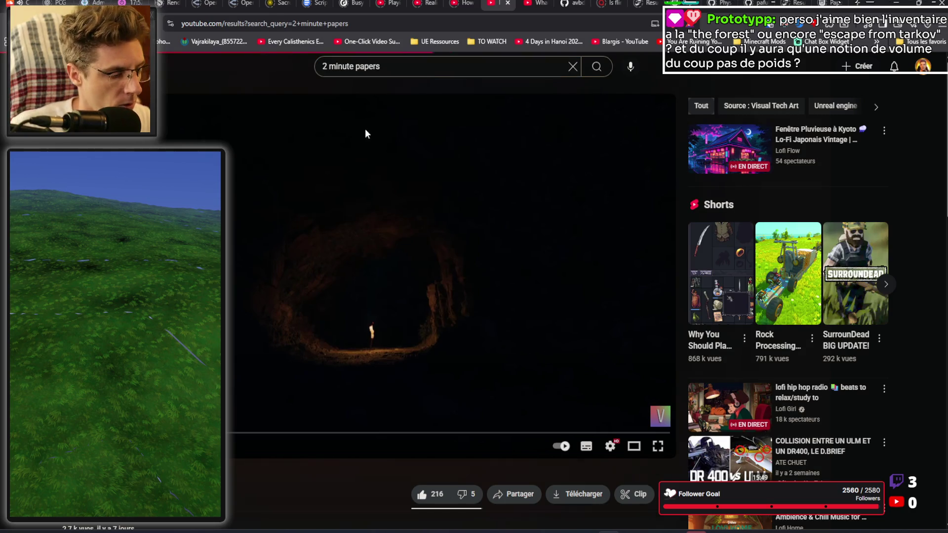
Step: Watch and pause the Roblox physics video, then go to the avbd-demo2d solver.cpp page
{"action": "scroll", "coordinate": [395, 247], "scroll_direction": "down", "scroll_amount": 10}
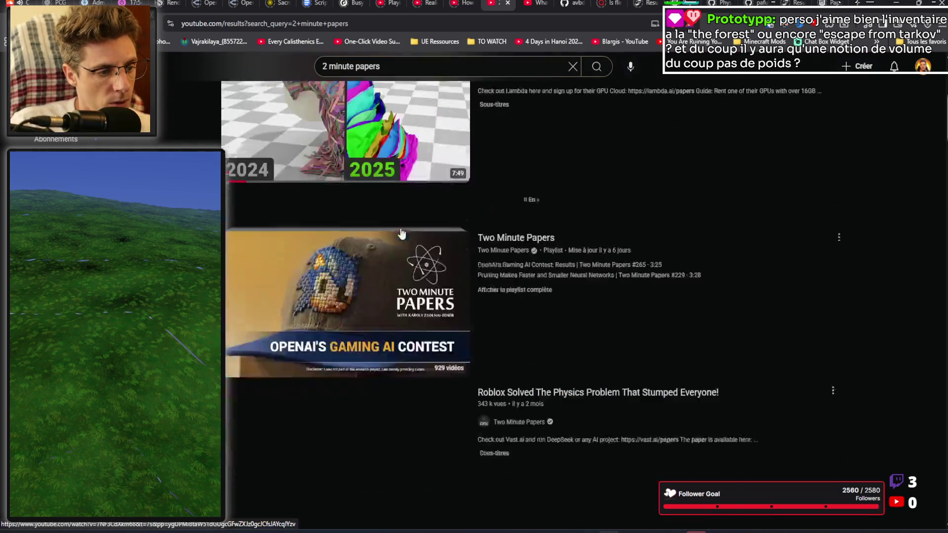
{"action": "left_click", "coordinate": [398, 262]}
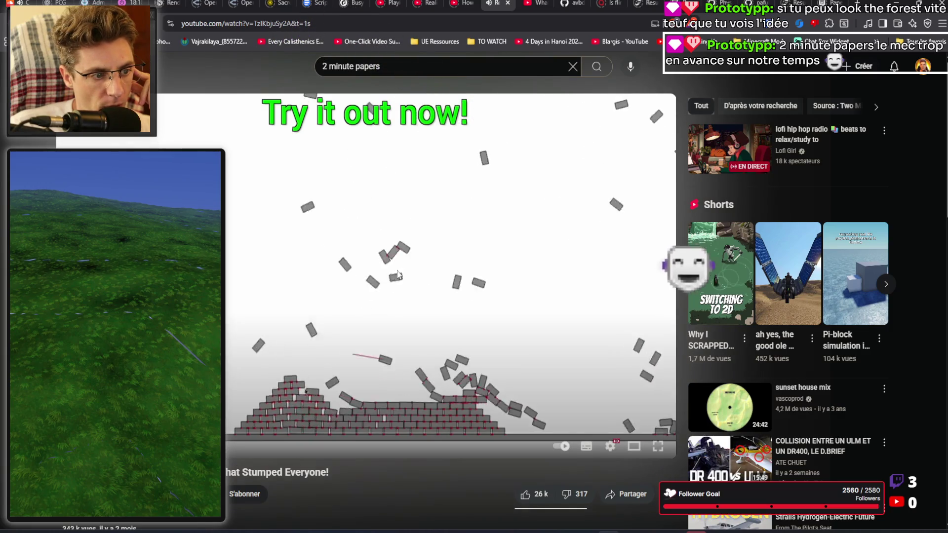
{"action": "left_click", "coordinate": [393, 213]}
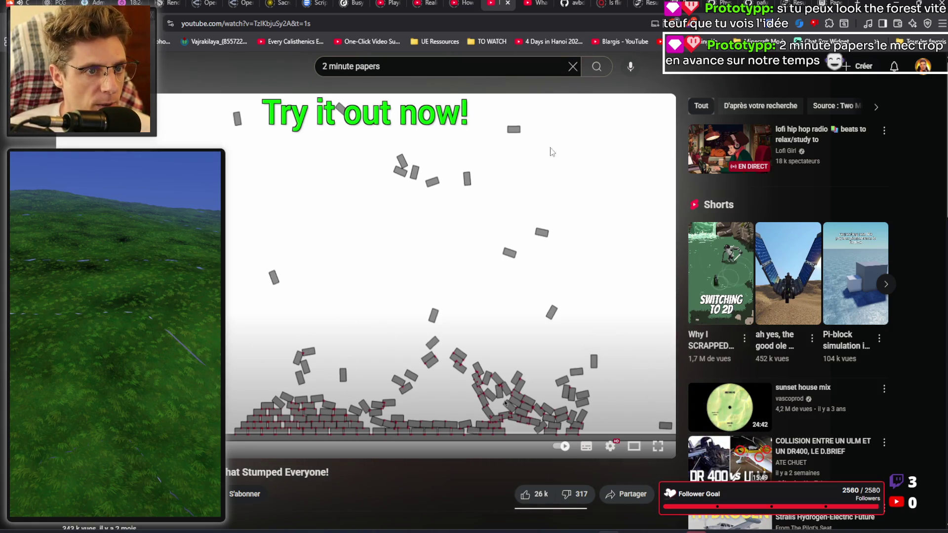
{"action": "left_click", "coordinate": [724, 4]}
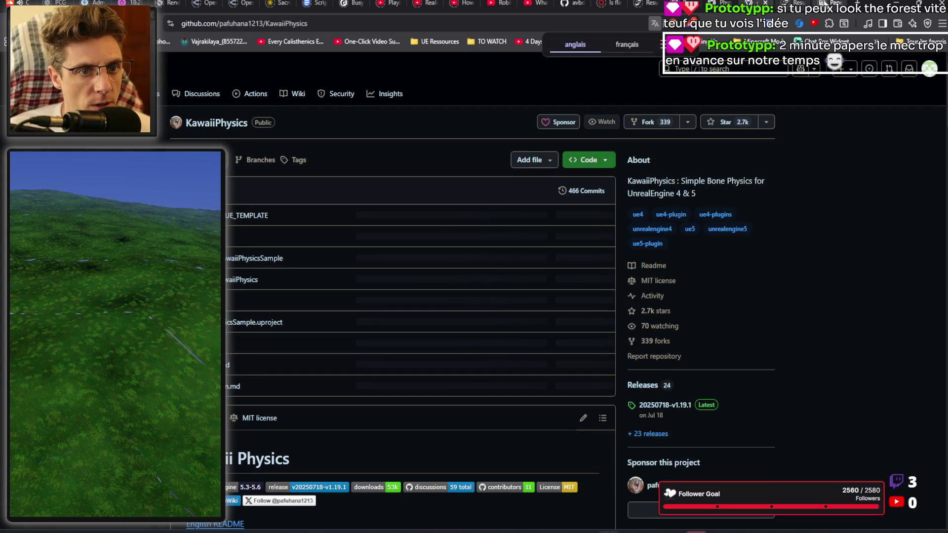
{"action": "left_click", "coordinate": [569, 3]}
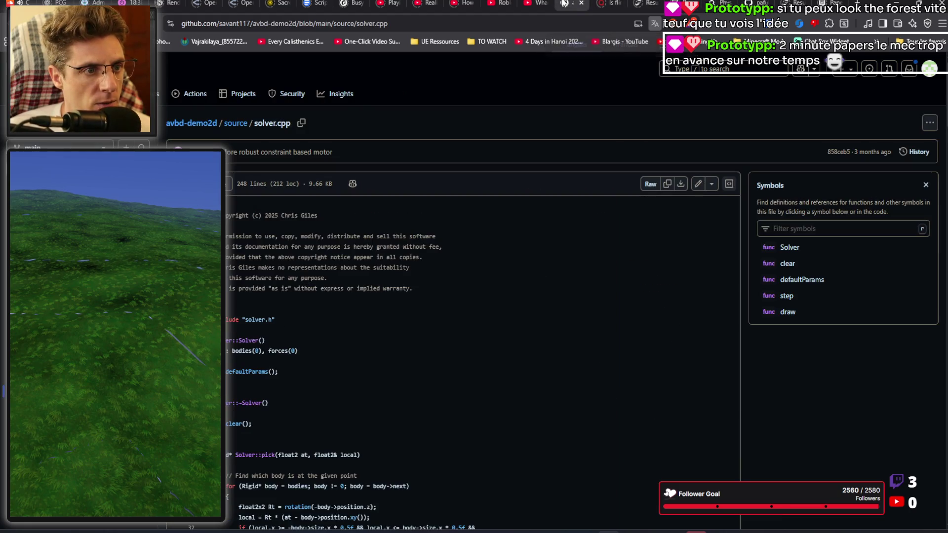
Step: Browse the avbd-demo2d repository README, then go back to the Tarkov stash guide tab
{"action": "left_click", "coordinate": [197, 127]}
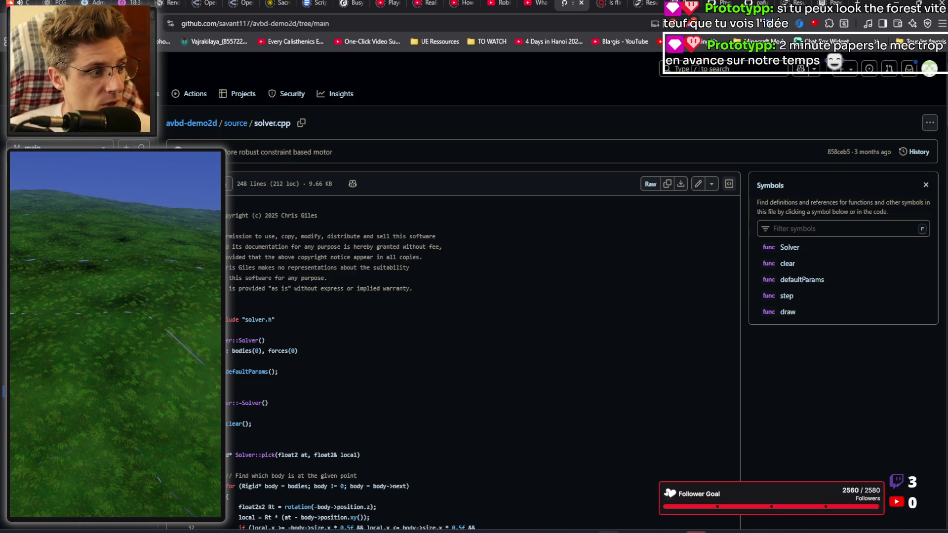
{"action": "scroll", "coordinate": [298, 274], "scroll_direction": "down", "scroll_amount": 4}
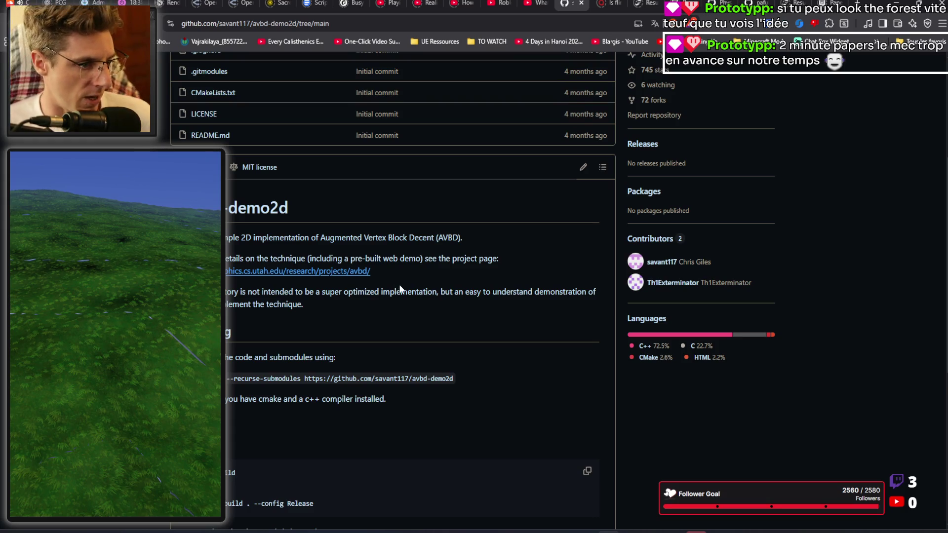
{"action": "scroll", "coordinate": [401, 288], "scroll_direction": "down", "scroll_amount": 3}
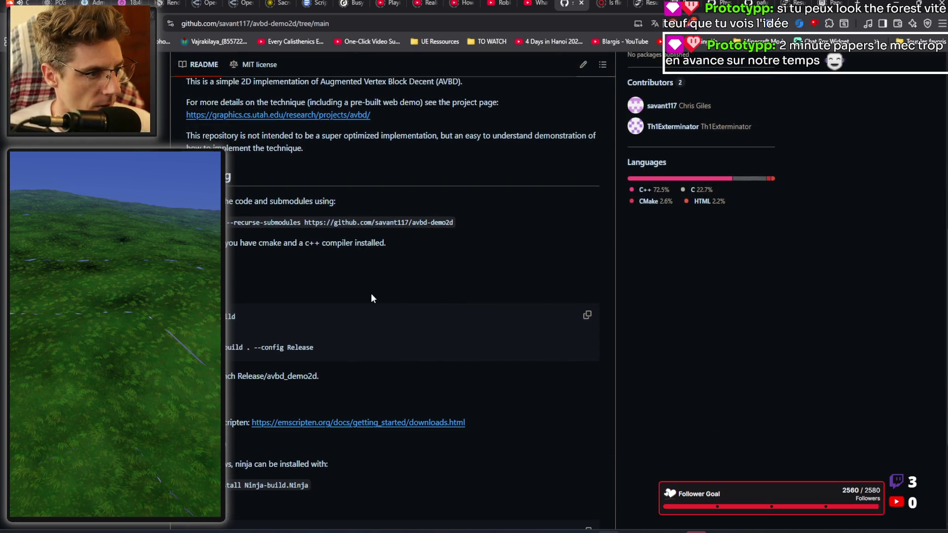
{"action": "scroll", "coordinate": [359, 266], "scroll_direction": "down", "scroll_amount": 3}
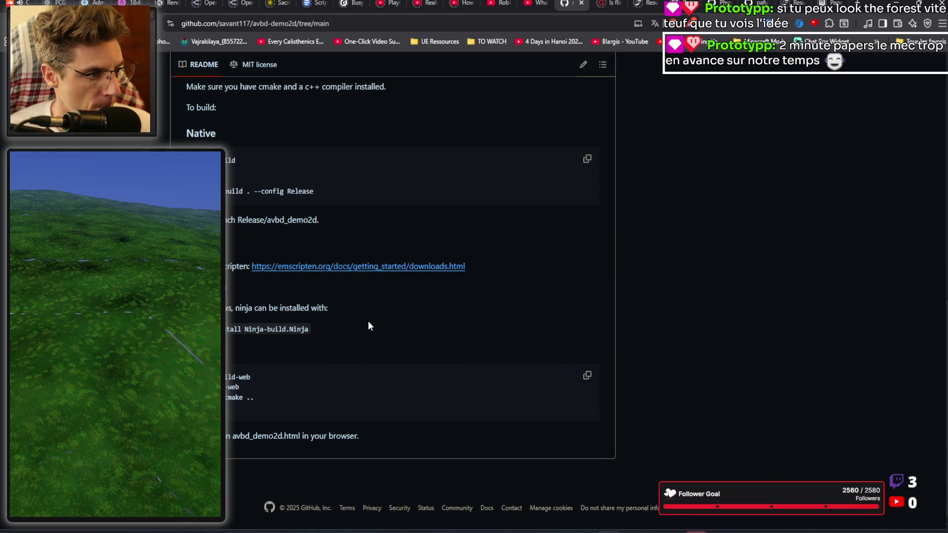
{"action": "scroll", "coordinate": [369, 323], "scroll_direction": "up", "scroll_amount": 5}
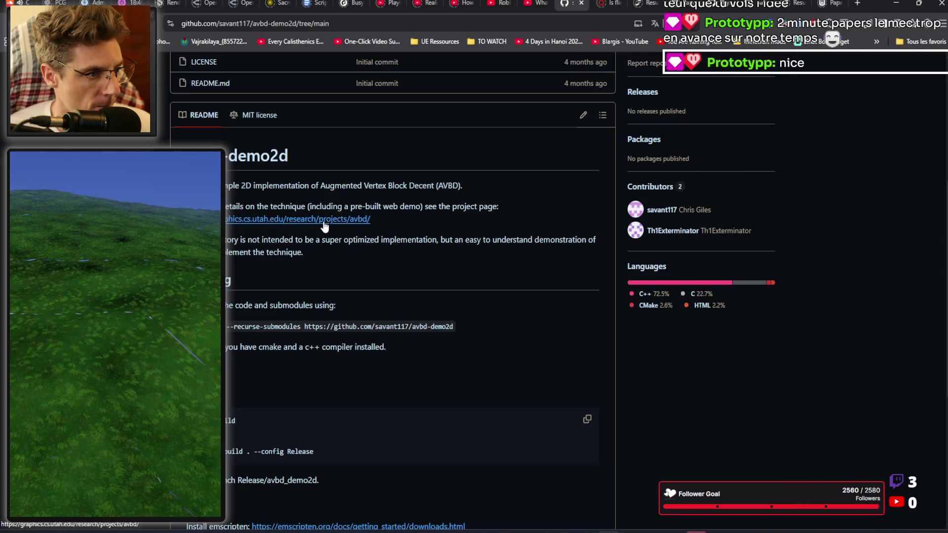
{"action": "scroll", "coordinate": [325, 244], "scroll_direction": "down", "scroll_amount": 5}
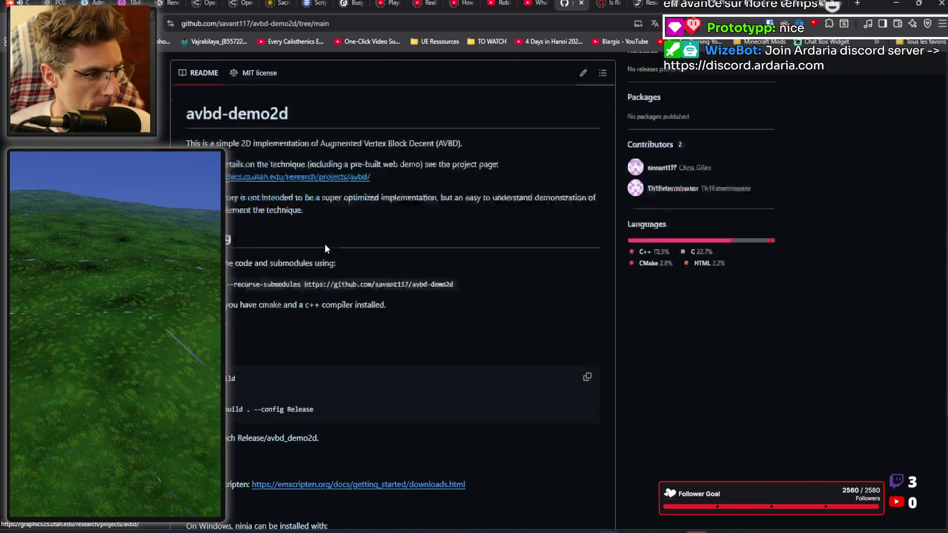
{"action": "scroll", "coordinate": [325, 244], "scroll_direction": "up", "scroll_amount": 5}
{"action": "left_click", "coordinate": [525, 5]}
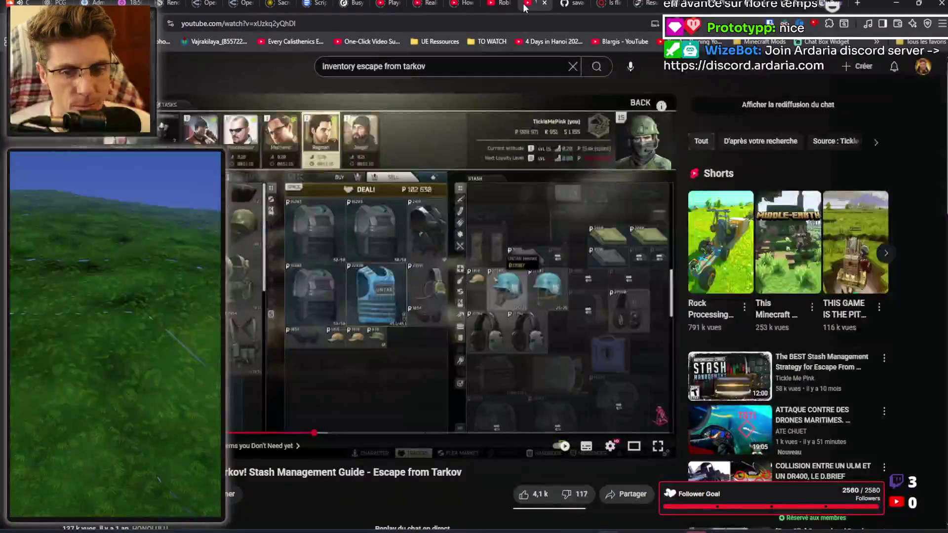
Step: Check the physics video's description, then open a new tab for the AVBD 2D demo
{"action": "left_click", "coordinate": [500, 4]}
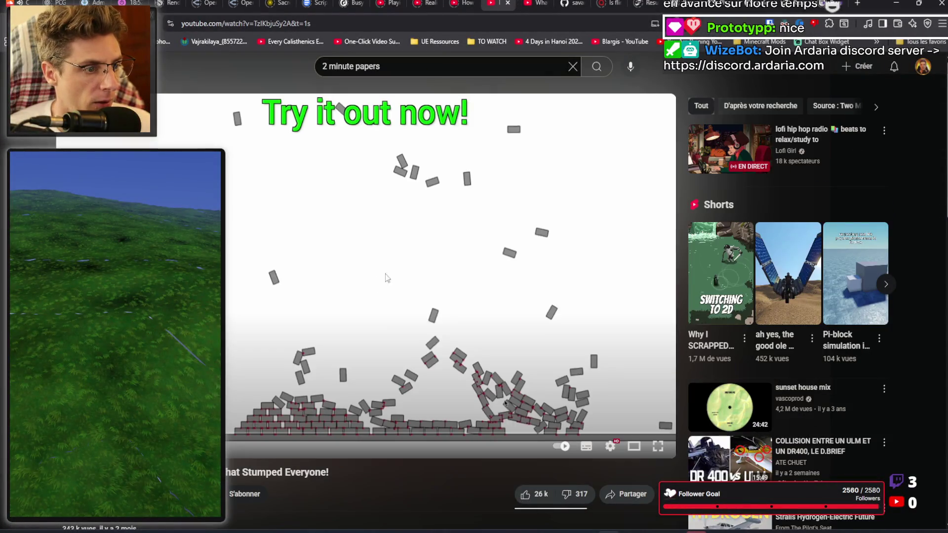
{"action": "scroll", "coordinate": [402, 266], "scroll_direction": "down", "scroll_amount": 5}
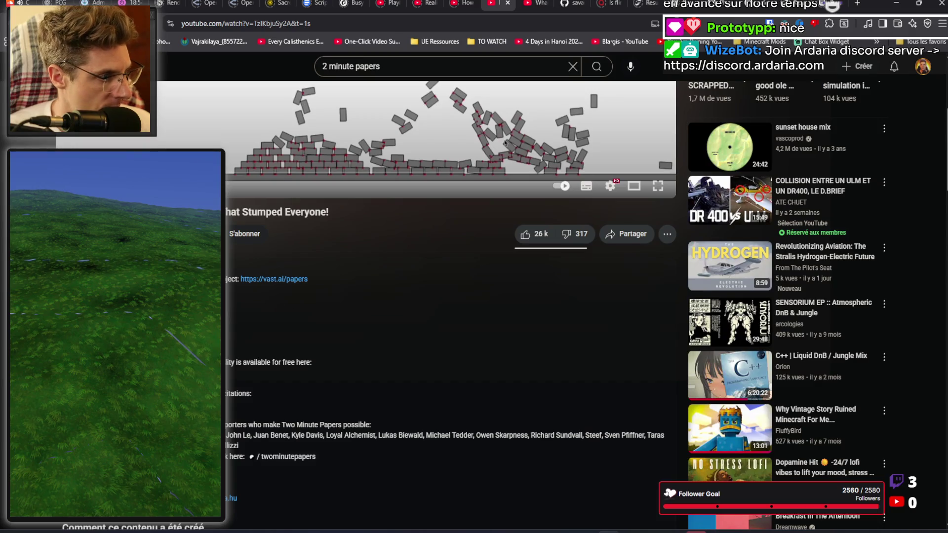
{"action": "key", "text": "ctrl+t"}
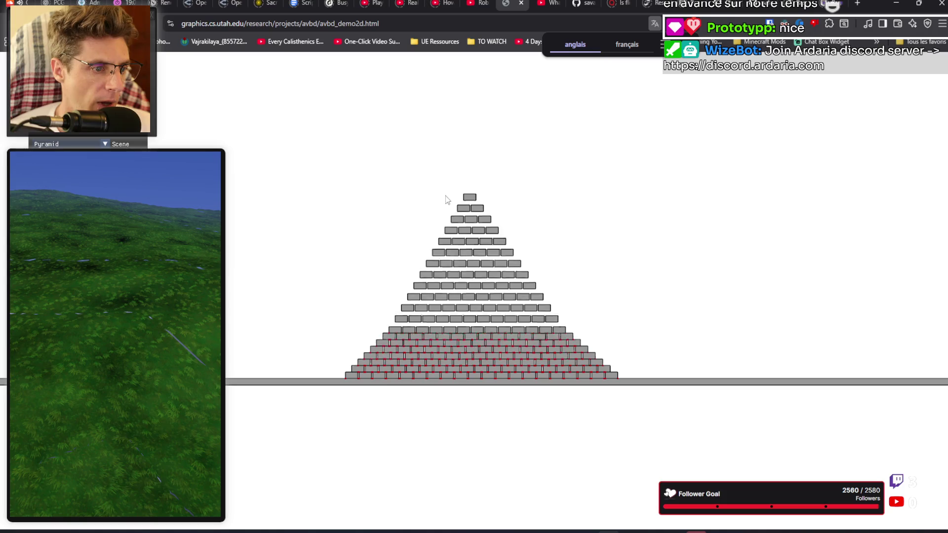
Step: Dismiss the translation prompt, load the Cards scene, and drop a box beside the card pyramid
{"action": "left_click", "coordinate": [112, 145]}
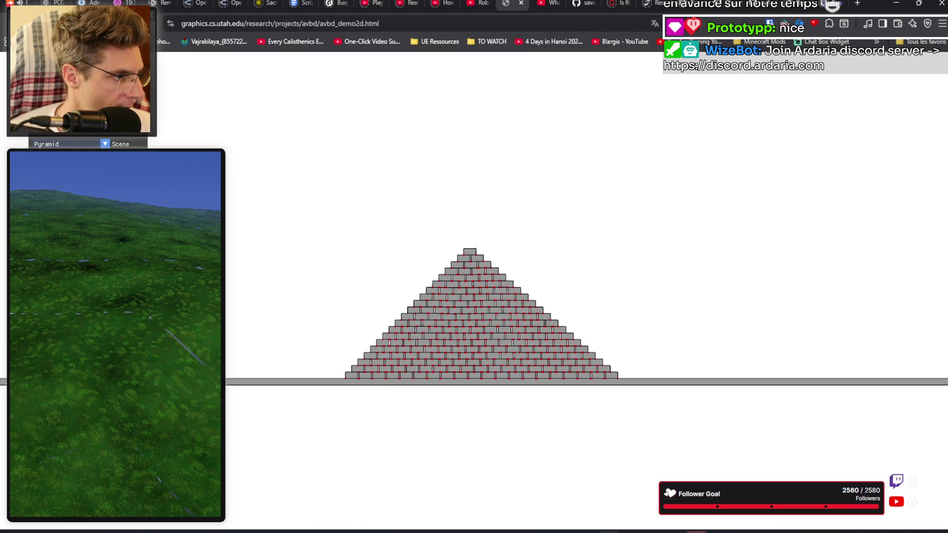
{"action": "left_click", "coordinate": [105, 144]}
{"action": "left_click", "coordinate": [49, 195]}
{"action": "scroll", "coordinate": [420, 359], "scroll_direction": "up", "scroll_amount": 5}
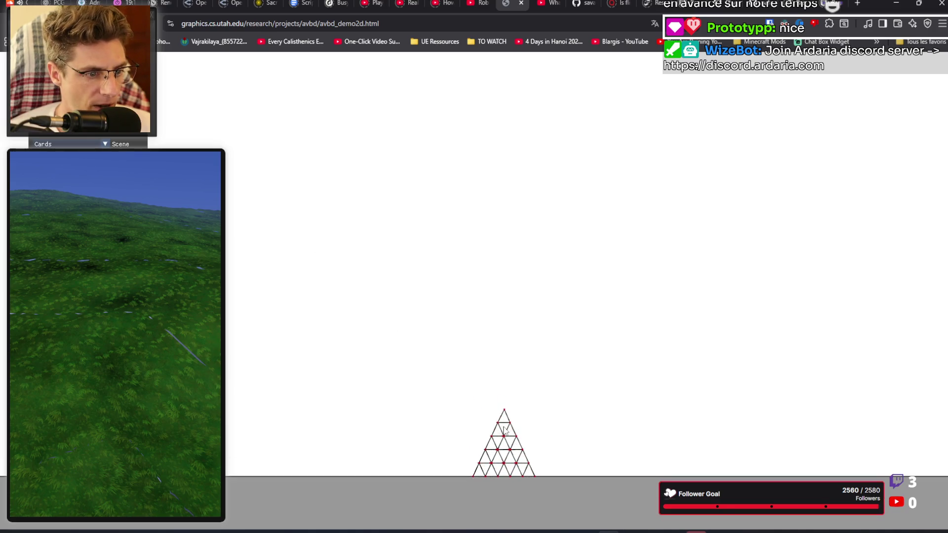
{"action": "mouse_move", "coordinate": [546, 465]}
{"action": "left_mouse_down"}
{"action": "mouse_move", "coordinate": [535, 442]}
{"action": "mouse_move", "coordinate": [469, 403]}
{"action": "left_mouse_up"}
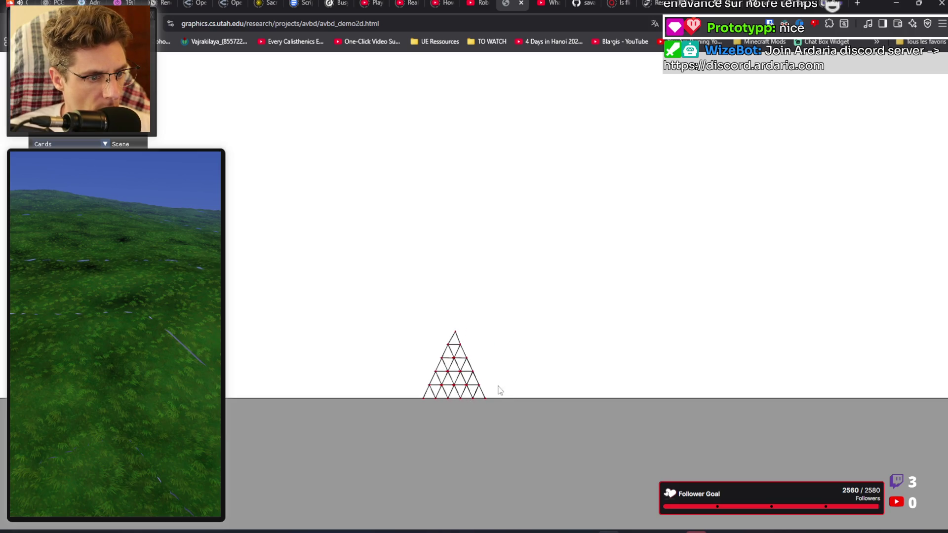
{"action": "left_click", "coordinate": [533, 356]}
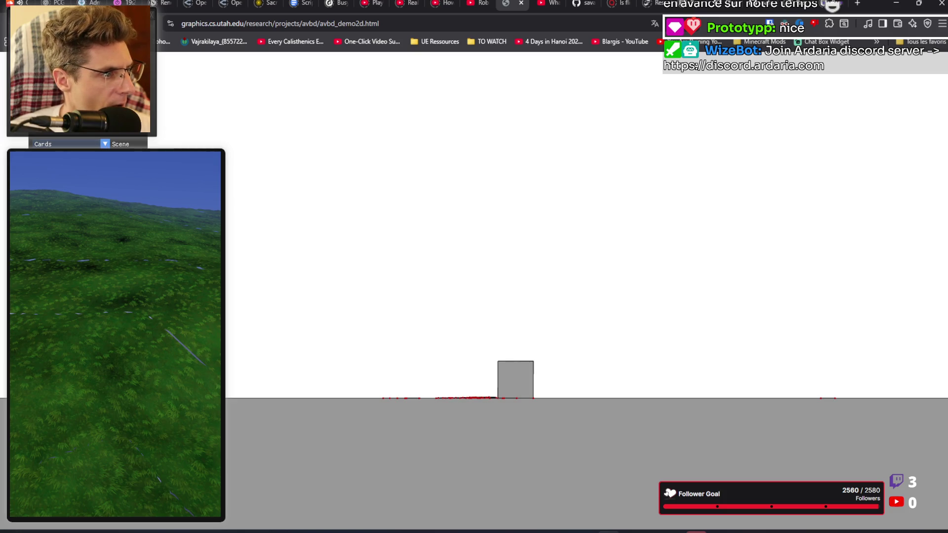
Step: In the Soft Body scene, tear the grid and drag the slabs and boxes around
{"action": "scroll", "coordinate": [475, 288], "scroll_direction": "down", "scroll_amount": 2}
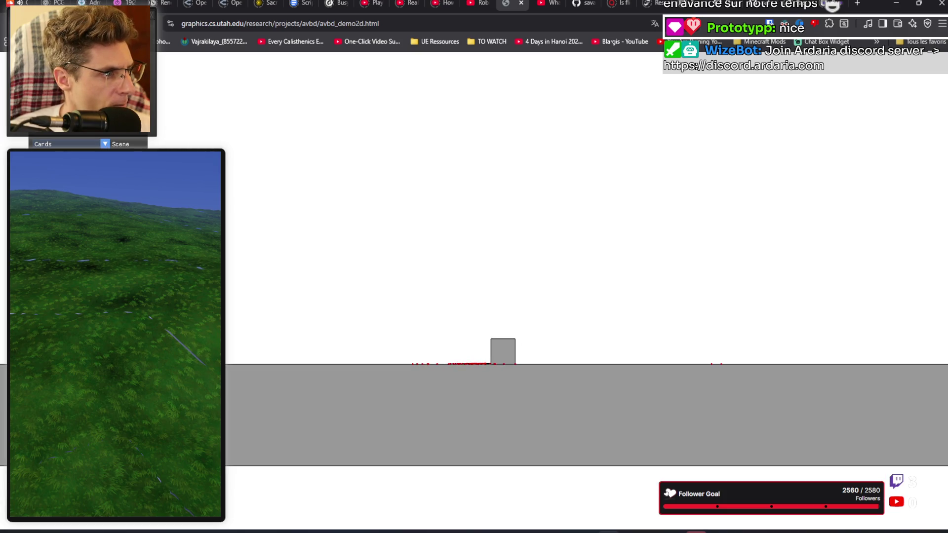
{"action": "key", "text": "Down"}
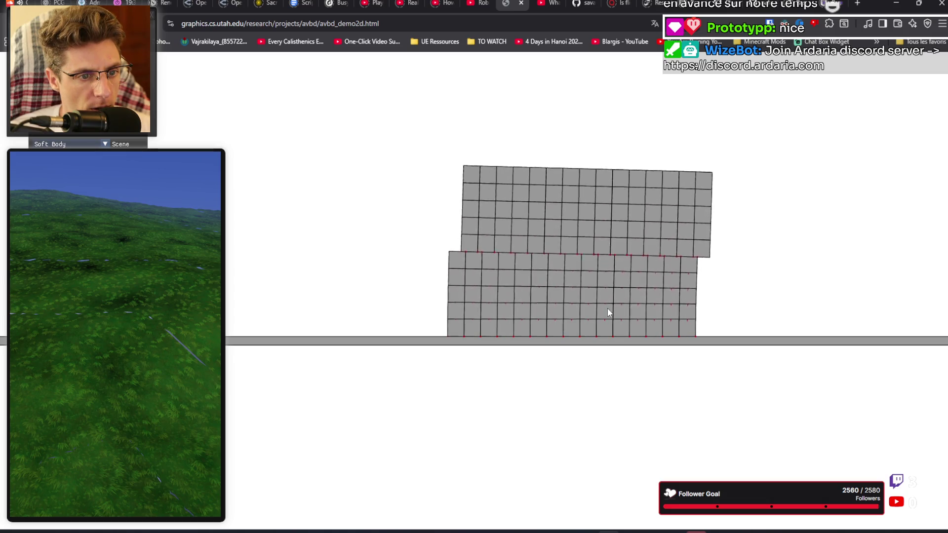
{"action": "mouse_move", "coordinate": [607, 307]}
{"action": "left_mouse_down"}
{"action": "mouse_move", "coordinate": [577, 309]}
{"action": "mouse_move", "coordinate": [572, 286]}
{"action": "mouse_move", "coordinate": [564, 304]}
{"action": "mouse_move", "coordinate": [503, 304]}
{"action": "mouse_move", "coordinate": [498, 268]}
{"action": "mouse_move", "coordinate": [538, 195]}
{"action": "mouse_move", "coordinate": [543, 229]}
{"action": "mouse_move", "coordinate": [570, 194]}
{"action": "mouse_move", "coordinate": [555, 134]}
{"action": "mouse_move", "coordinate": [498, 121]}
{"action": "mouse_move", "coordinate": [514, 201]}
{"action": "left_mouse_up"}
{"action": "mouse_move", "coordinate": [687, 177]}
{"action": "left_mouse_down"}
{"action": "mouse_move", "coordinate": [667, 112]}
{"action": "mouse_move", "coordinate": [589, 84]}
{"action": "mouse_move", "coordinate": [595, 101]}
{"action": "left_mouse_up"}
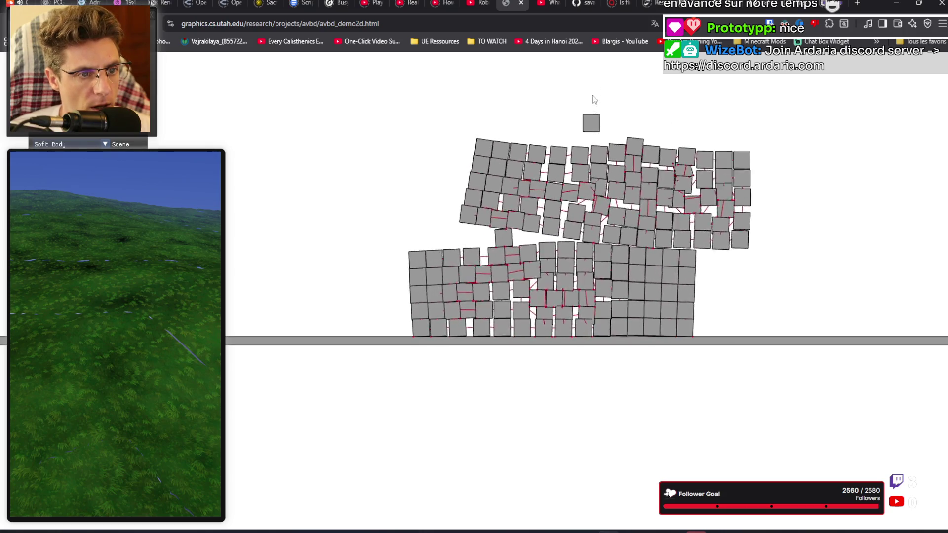
{"action": "mouse_move", "coordinate": [516, 142]}
{"action": "left_mouse_down"}
{"action": "mouse_move", "coordinate": [518, 111]}
{"action": "mouse_move", "coordinate": [494, 91]}
{"action": "mouse_move", "coordinate": [620, 89]}
{"action": "mouse_move", "coordinate": [617, 96]}
{"action": "left_mouse_up"}
{"action": "mouse_move", "coordinate": [587, 275]}
{"action": "left_mouse_down"}
{"action": "mouse_move", "coordinate": [642, 163]}
{"action": "mouse_move", "coordinate": [703, 161]}
{"action": "mouse_move", "coordinate": [568, 188]}
{"action": "mouse_move", "coordinate": [537, 176]}
{"action": "mouse_move", "coordinate": [534, 160]}
{"action": "mouse_move", "coordinate": [500, 218]}
{"action": "left_mouse_up"}
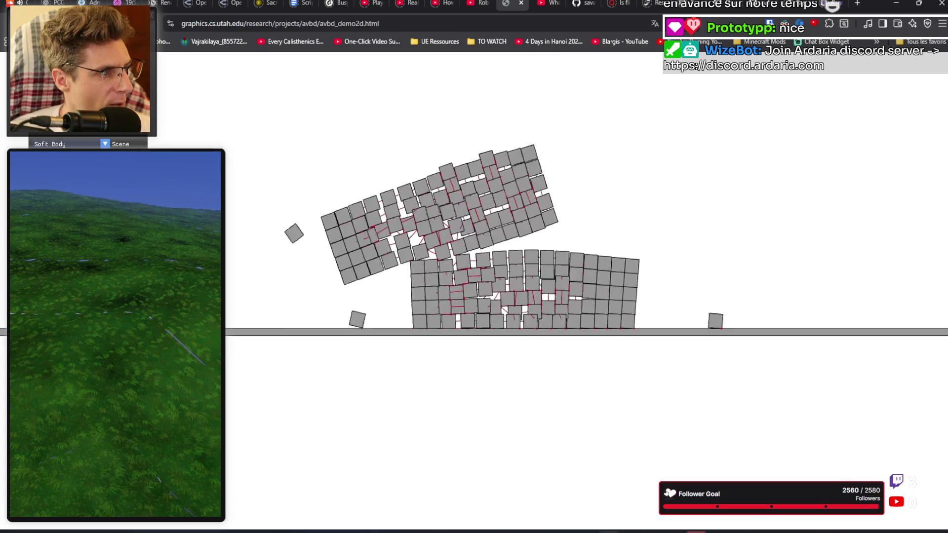
Step: Try the Net scene, then load the Stack scene and fling nearby boxes upward
{"action": "key", "text": "Down"}
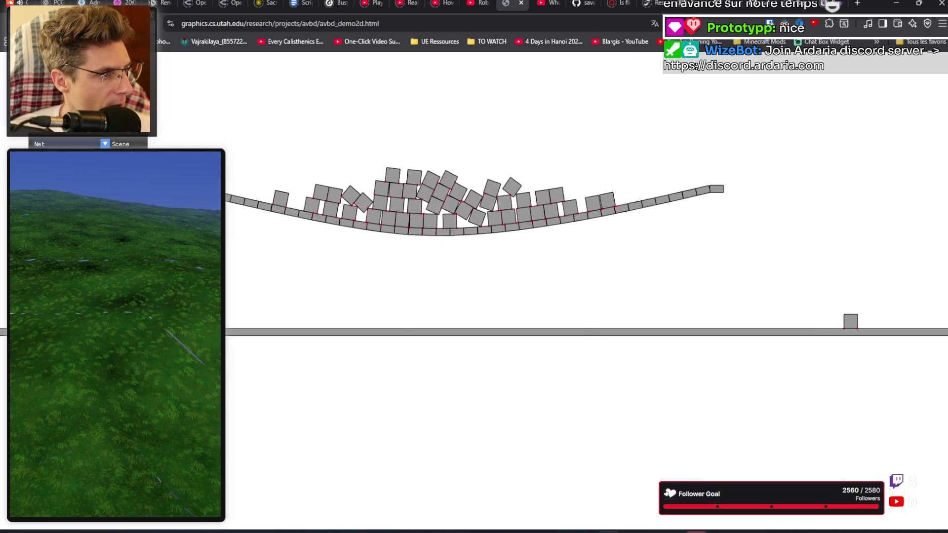
{"action": "scroll", "coordinate": [107, 148], "scroll_direction": "down", "scroll_amount": 1}
{"action": "left_click", "coordinate": [104, 143]}
{"action": "left_click", "coordinate": [64, 246]}
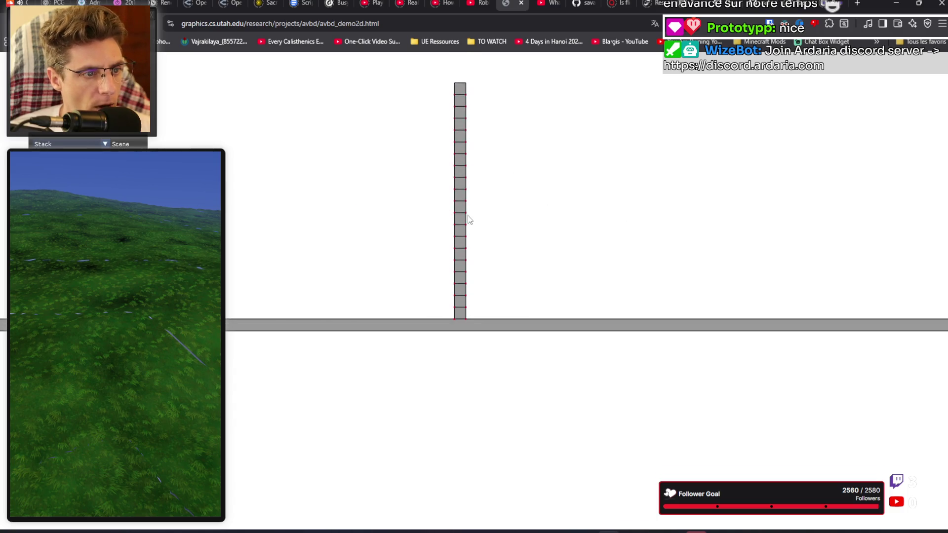
{"action": "scroll", "coordinate": [467, 87], "scroll_direction": "up", "scroll_amount": 5}
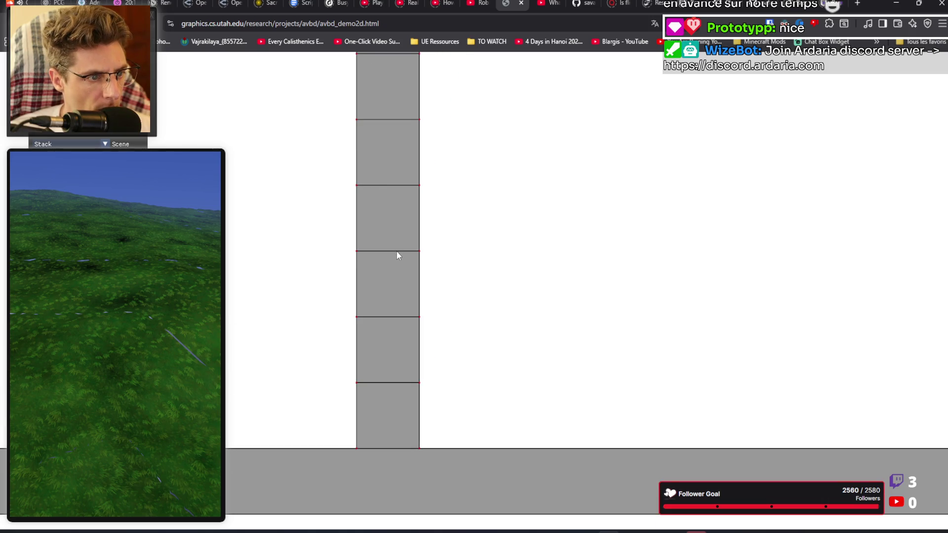
{"action": "scroll", "coordinate": [414, 334], "scroll_direction": "down", "scroll_amount": 5}
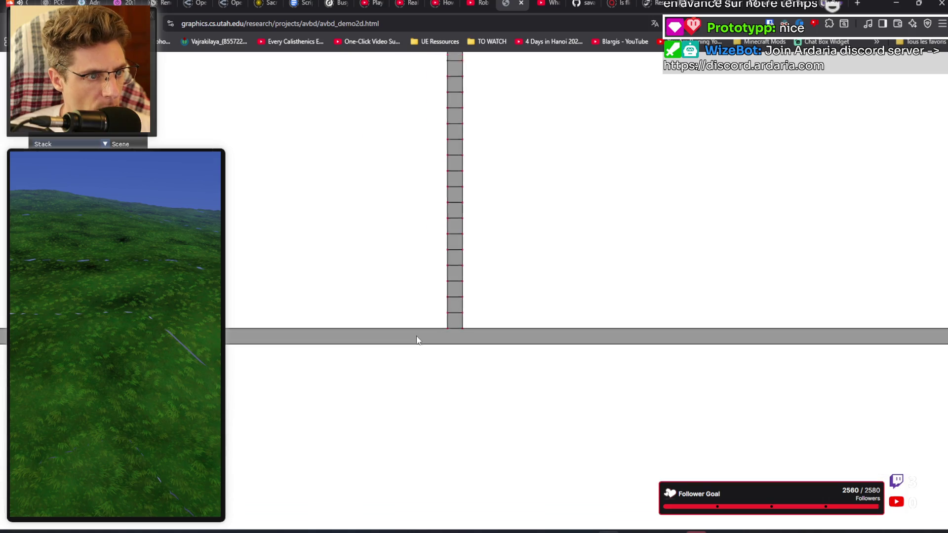
{"action": "scroll", "coordinate": [430, 169], "scroll_direction": "up", "scroll_amount": 5}
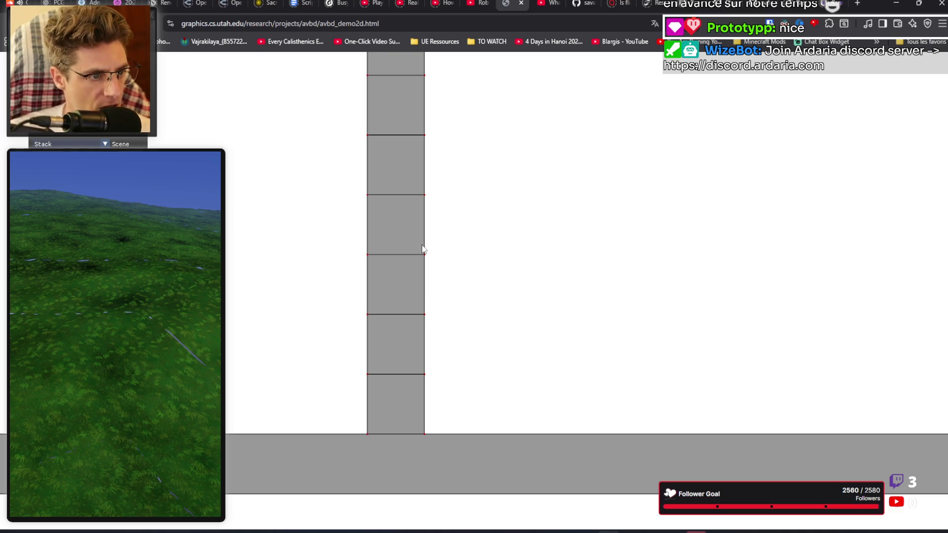
{"action": "scroll", "coordinate": [407, 369], "scroll_direction": "down", "scroll_amount": 6}
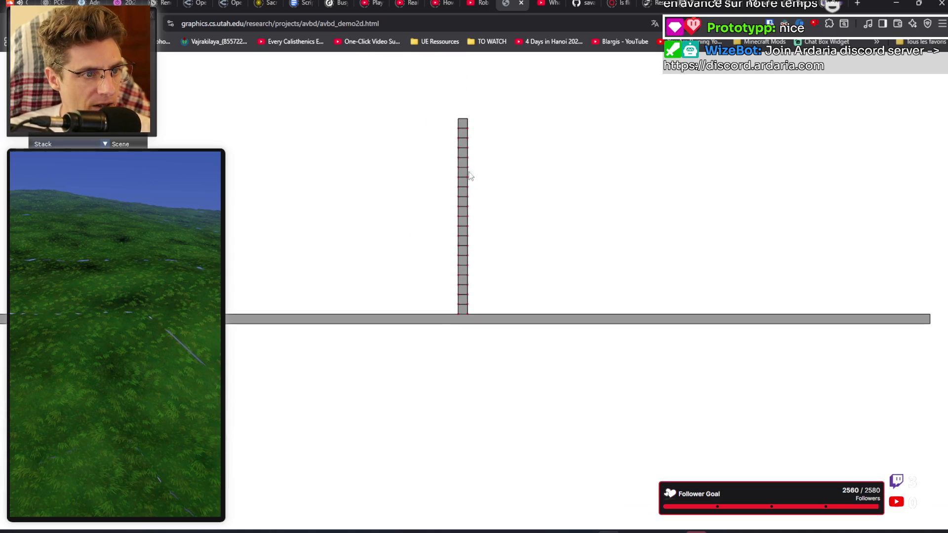
{"action": "scroll", "coordinate": [458, 205], "scroll_direction": "up", "scroll_amount": 1}
{"action": "scroll", "coordinate": [483, 167], "scroll_direction": "down", "scroll_amount": 2}
{"action": "scroll", "coordinate": [476, 182], "scroll_direction": "up", "scroll_amount": 1}
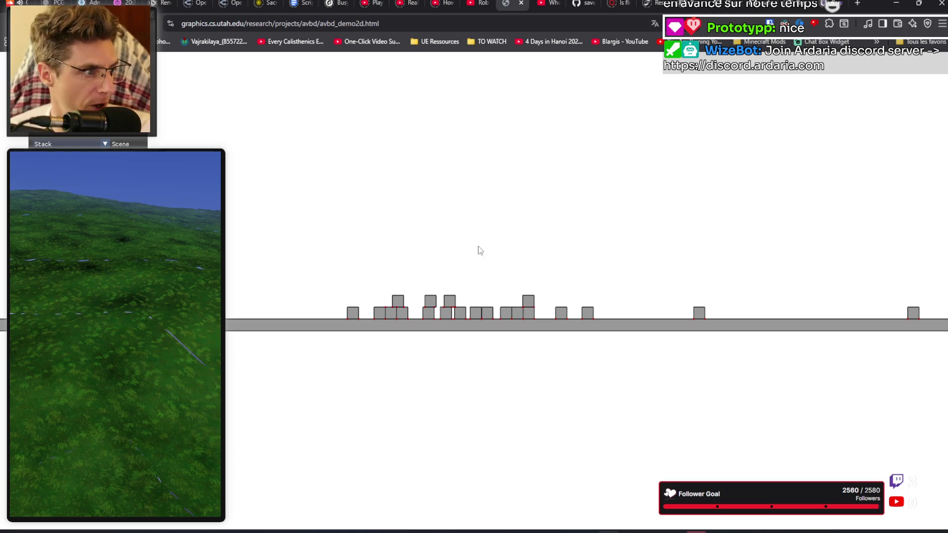
{"action": "left_click_drag", "start_coordinate": [481, 316], "coordinate": [514, 322]}
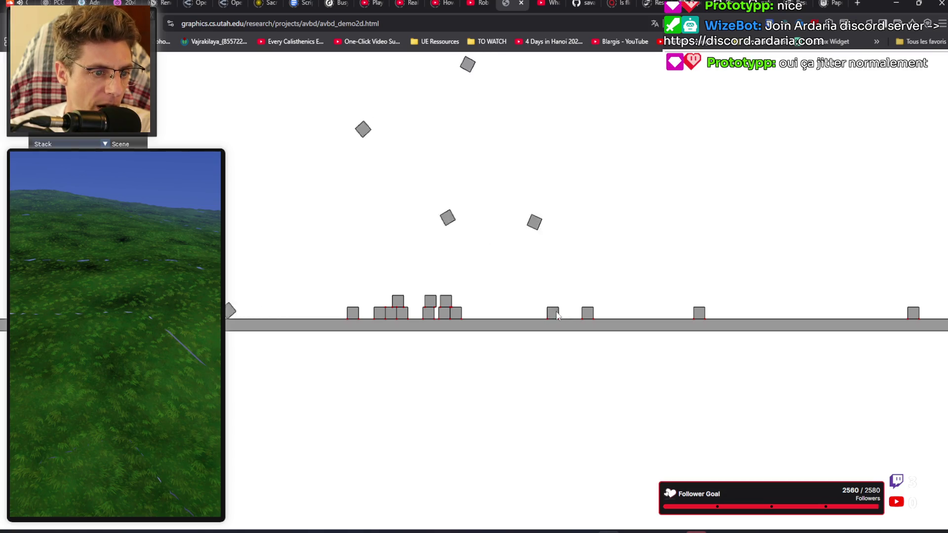
Step: Blast several stacked boxes into the air and slide one ground box to the right
{"action": "left_click", "coordinate": [448, 316]}
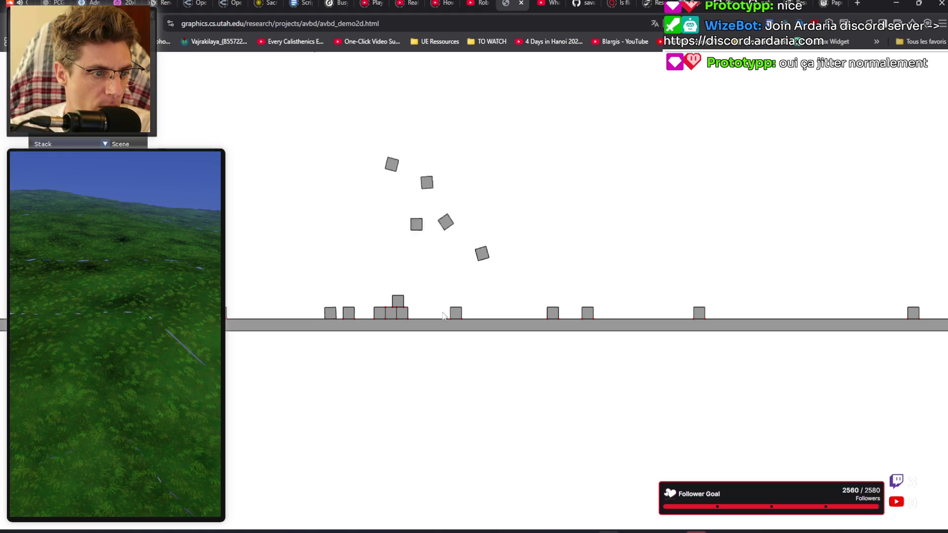
{"action": "left_click", "coordinate": [421, 316]}
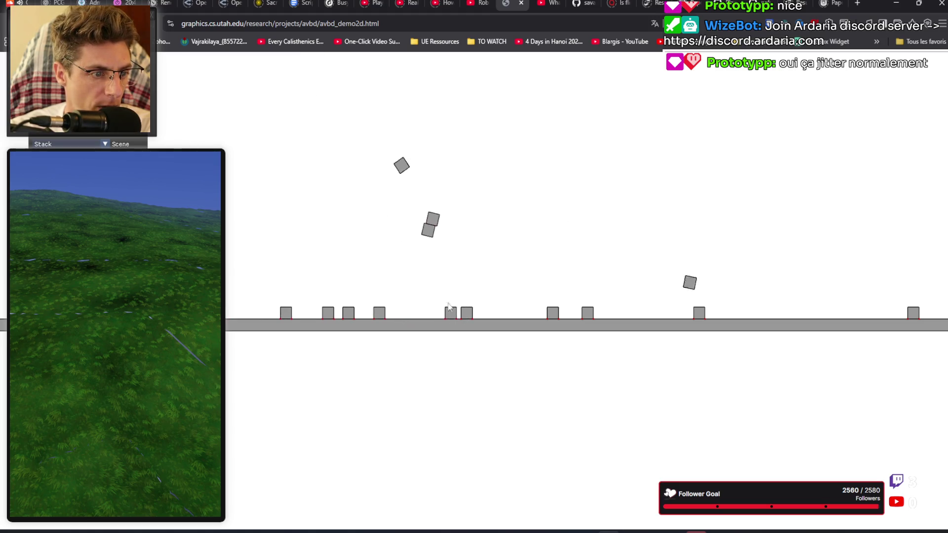
{"action": "left_click", "coordinate": [465, 312]}
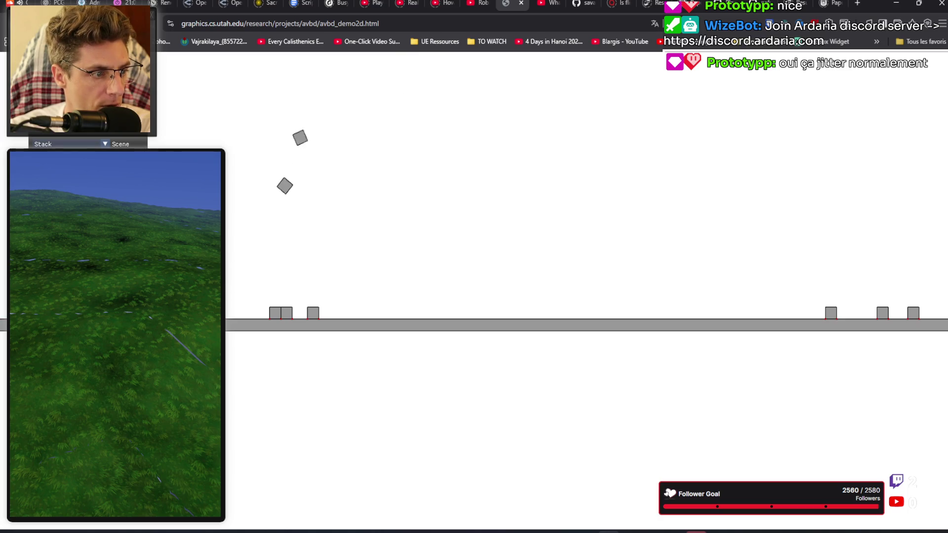
{"action": "left_click_drag", "start_coordinate": [299, 318], "coordinate": [374, 317]}
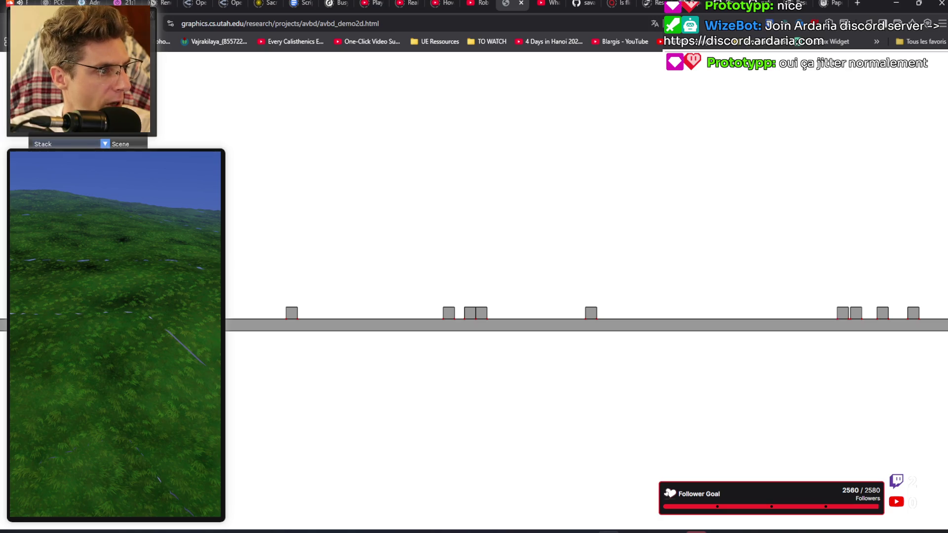
Step: Load the Stack Ratio scene and zoom in and out over the tower
{"action": "left_click", "coordinate": [105, 144]}
{"action": "left_click", "coordinate": [55, 162]}
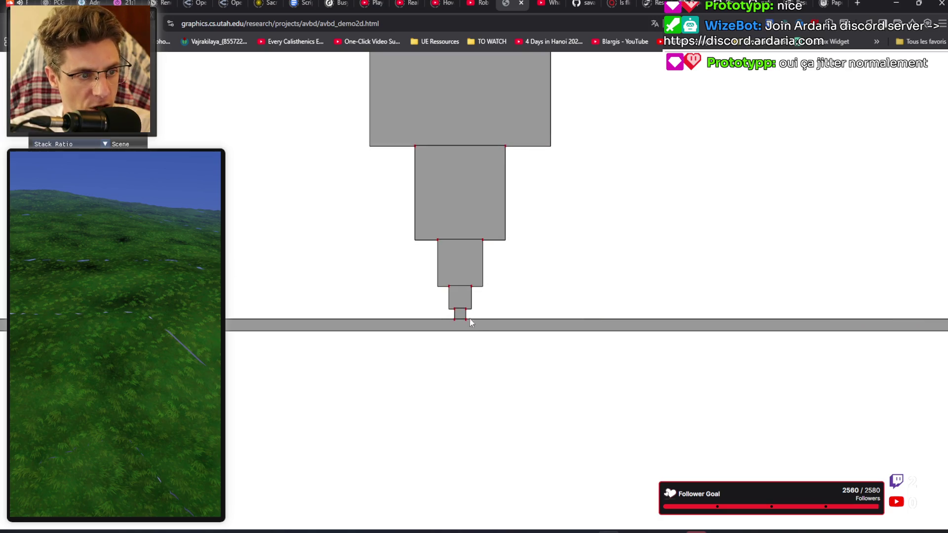
{"action": "scroll", "coordinate": [470, 328], "scroll_direction": "up", "scroll_amount": 10}
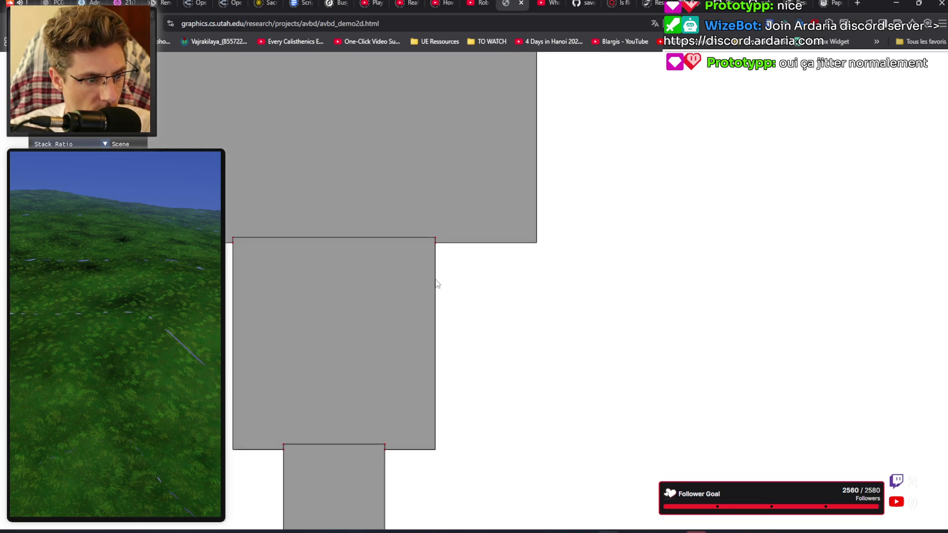
{"action": "scroll", "coordinate": [359, 458], "scroll_direction": "down", "scroll_amount": 5}
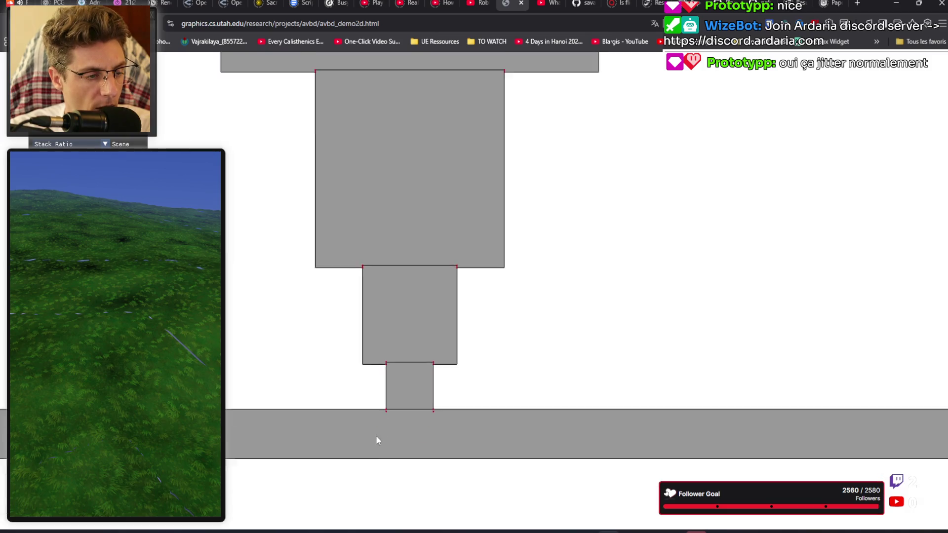
{"action": "scroll", "coordinate": [384, 422], "scroll_direction": "down", "scroll_amount": 6}
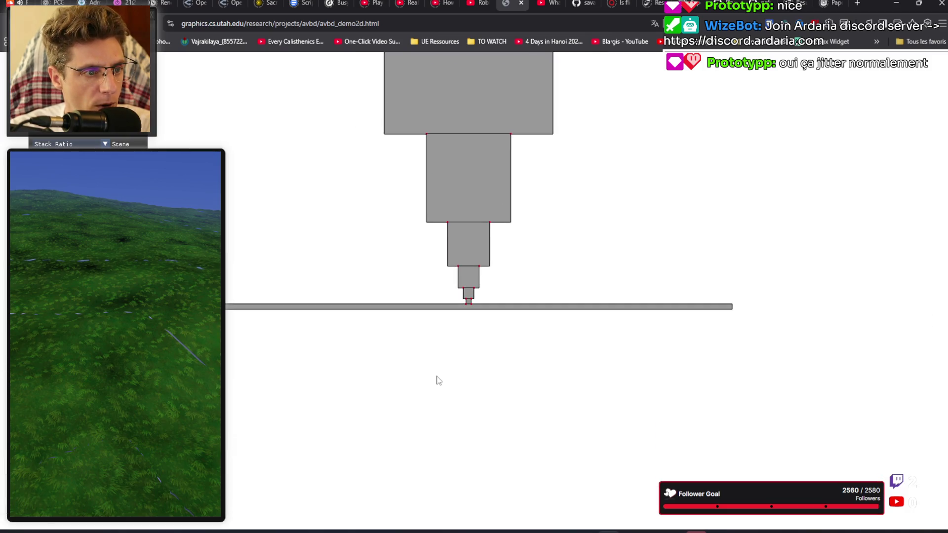
{"action": "scroll", "coordinate": [479, 351], "scroll_direction": "up", "scroll_amount": 10}
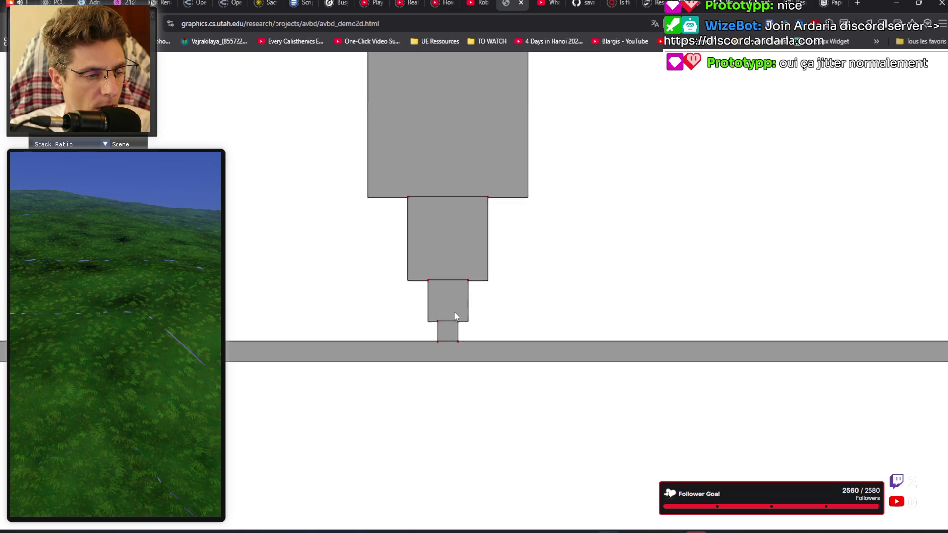
{"action": "scroll", "coordinate": [383, 420], "scroll_direction": "up", "scroll_amount": 4}
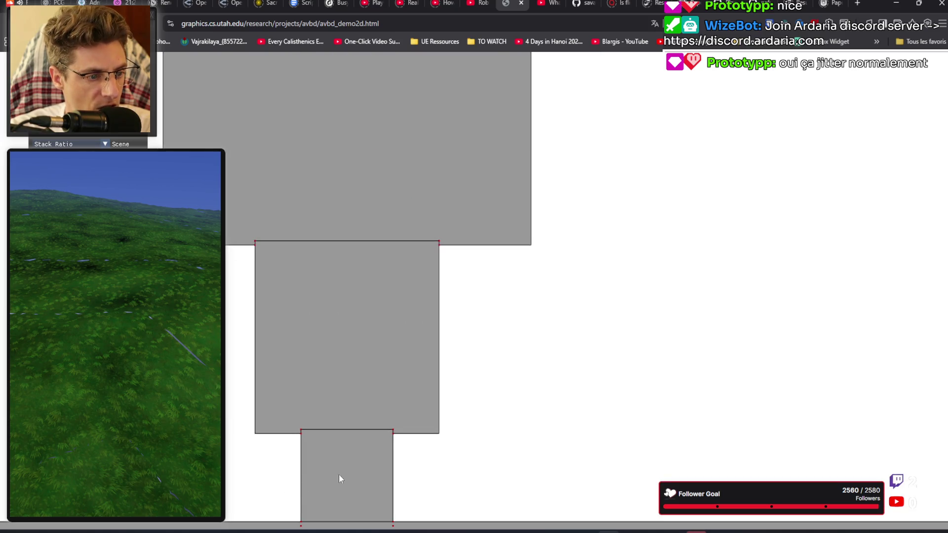
{"action": "scroll", "coordinate": [307, 481], "scroll_direction": "down", "scroll_amount": 2}
{"action": "scroll", "coordinate": [276, 472], "scroll_direction": "up", "scroll_amount": 2}
{"action": "scroll", "coordinate": [275, 472], "scroll_direction": "up", "scroll_amount": 1}
{"action": "scroll", "coordinate": [309, 453], "scroll_direction": "down", "scroll_amount": 1}
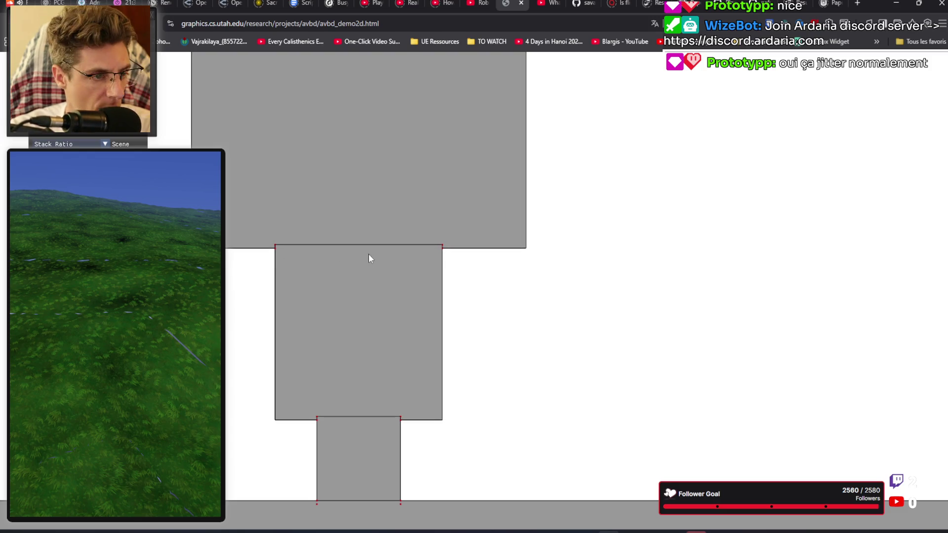
Step: Zoom out to show the whole tapering tower and ground, then yank out its small bottom boxes
{"action": "scroll", "coordinate": [365, 312], "scroll_direction": "down", "scroll_amount": 5}
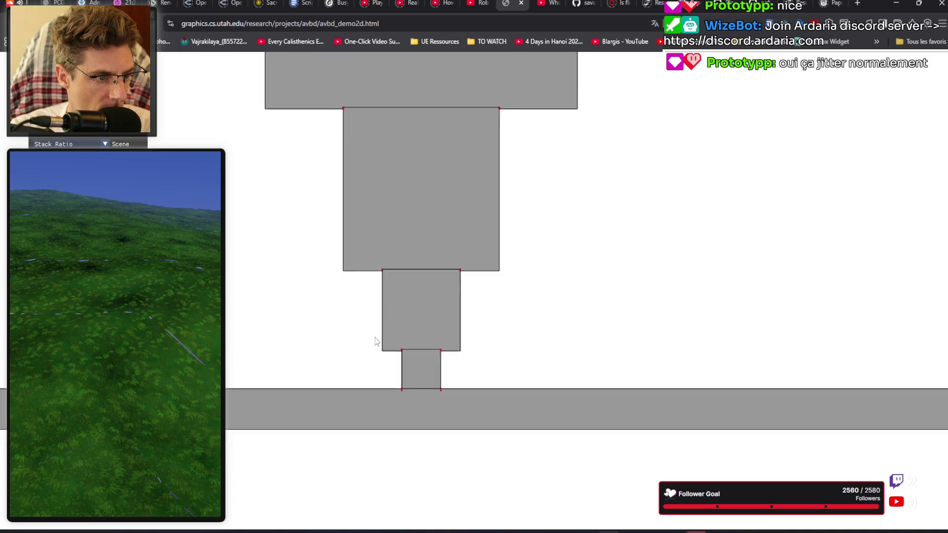
{"action": "scroll", "coordinate": [368, 319], "scroll_direction": "down", "scroll_amount": 3}
{"action": "scroll", "coordinate": [514, 262], "scroll_direction": "down", "scroll_amount": 2}
{"action": "scroll", "coordinate": [508, 249], "scroll_direction": "up", "scroll_amount": 2}
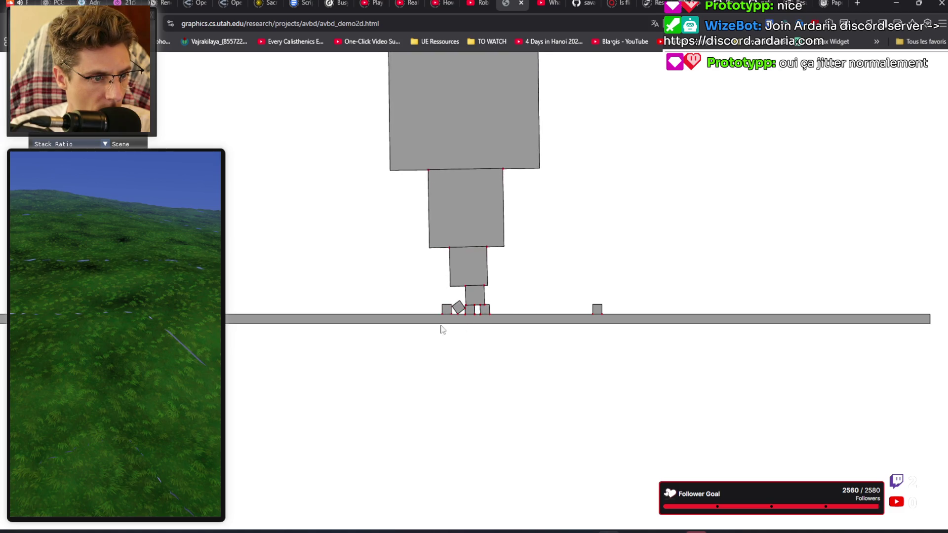
{"action": "scroll", "coordinate": [444, 323], "scroll_direction": "down", "scroll_amount": 5}
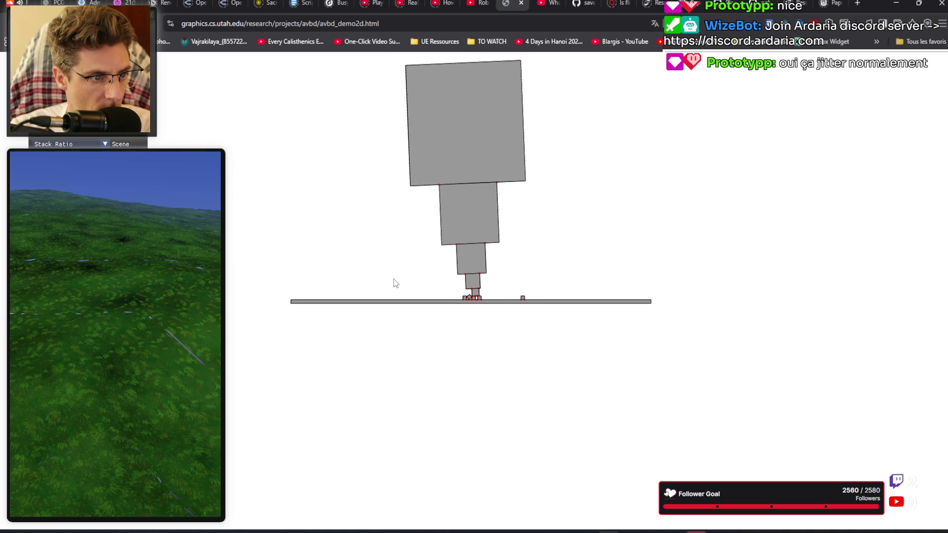
{"action": "left_click_drag", "start_coordinate": [392, 234], "coordinate": [396, 224]}
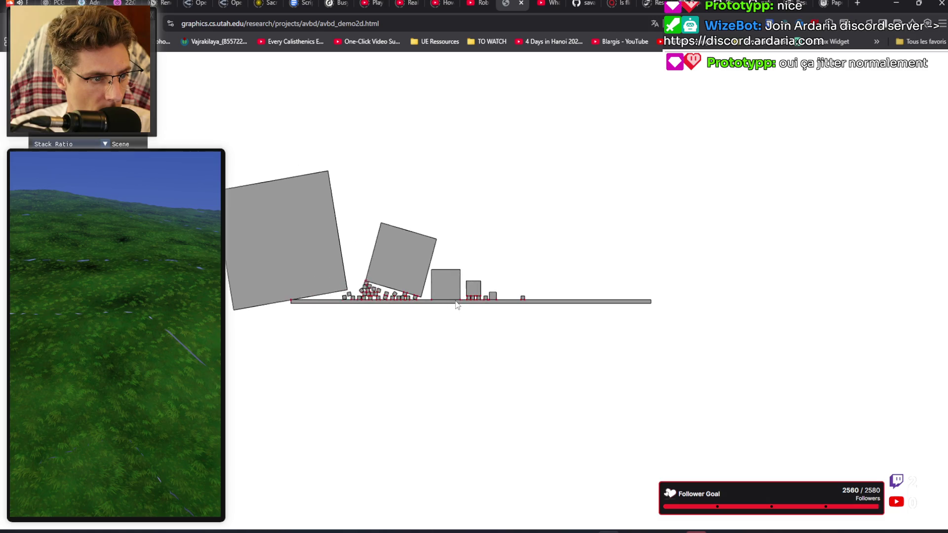
Step: Zoom in and pan left and right to follow the blocks that fell under the slab
{"action": "scroll", "coordinate": [320, 324], "scroll_direction": "up", "scroll_amount": 3}
{"action": "scroll", "coordinate": [320, 325], "scroll_direction": "up", "scroll_amount": 3}
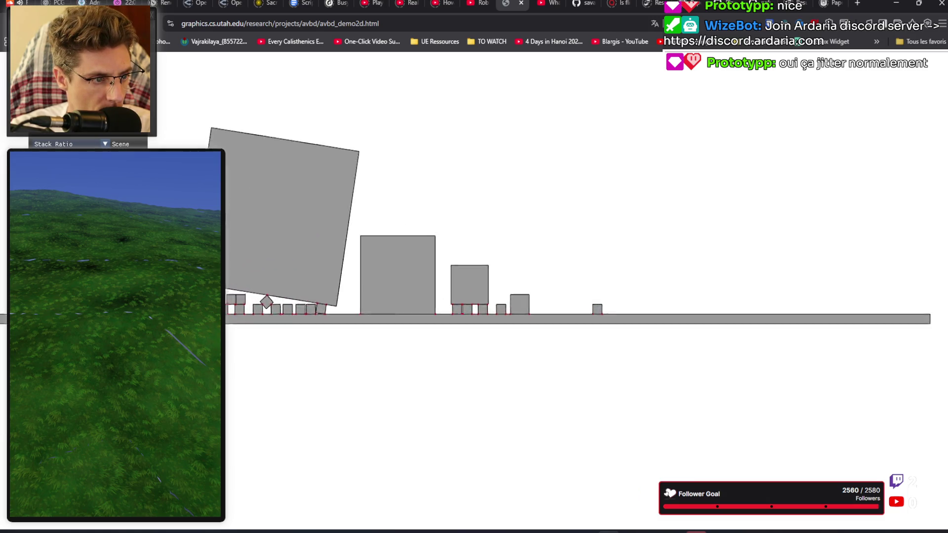
{"action": "key", "text": "Left"}
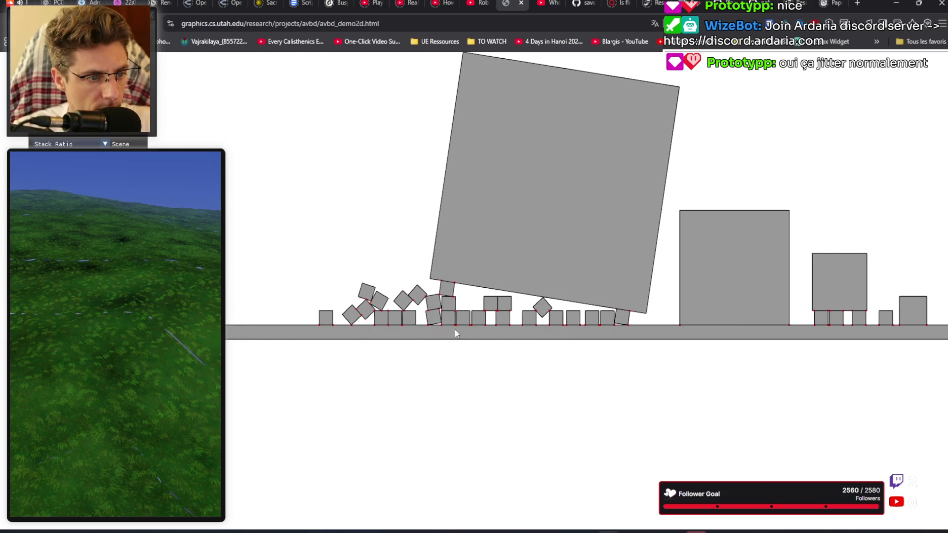
{"action": "scroll", "coordinate": [451, 316], "scroll_direction": "up", "scroll_amount": 5}
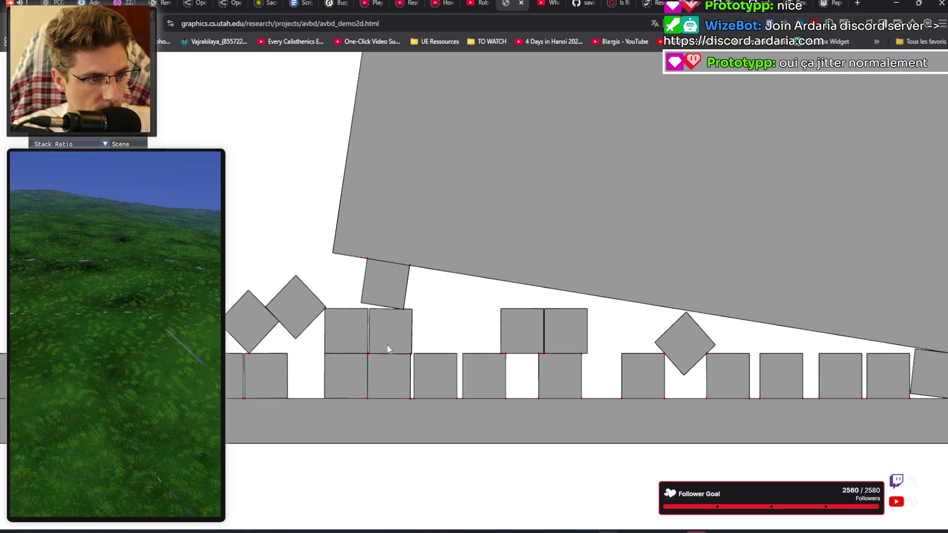
{"action": "scroll", "coordinate": [388, 349], "scroll_direction": "up", "scroll_amount": 1}
{"action": "scroll", "coordinate": [335, 380], "scroll_direction": "up", "scroll_amount": 1}
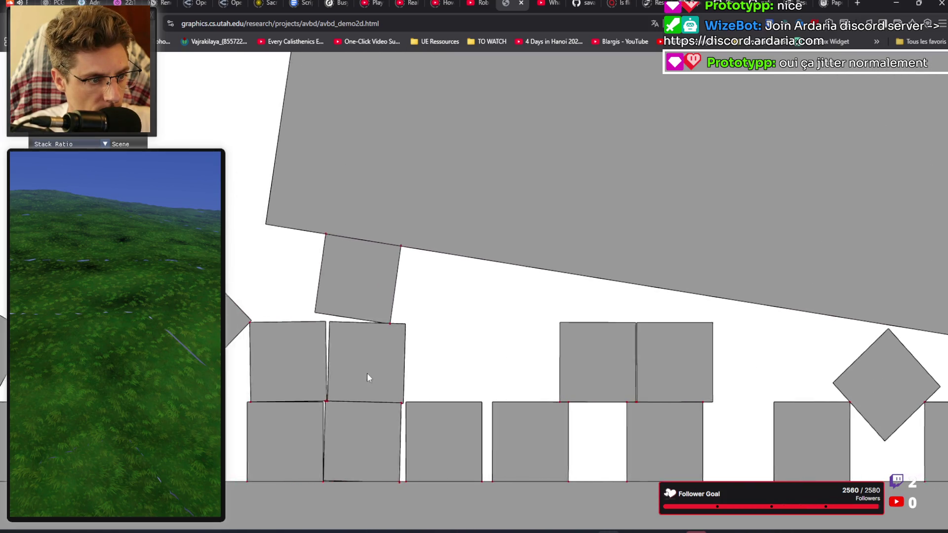
{"action": "key", "text": "Left"}
{"action": "scroll", "coordinate": [487, 366], "scroll_direction": "up", "scroll_amount": 3}
{"action": "key", "text": "Right"}
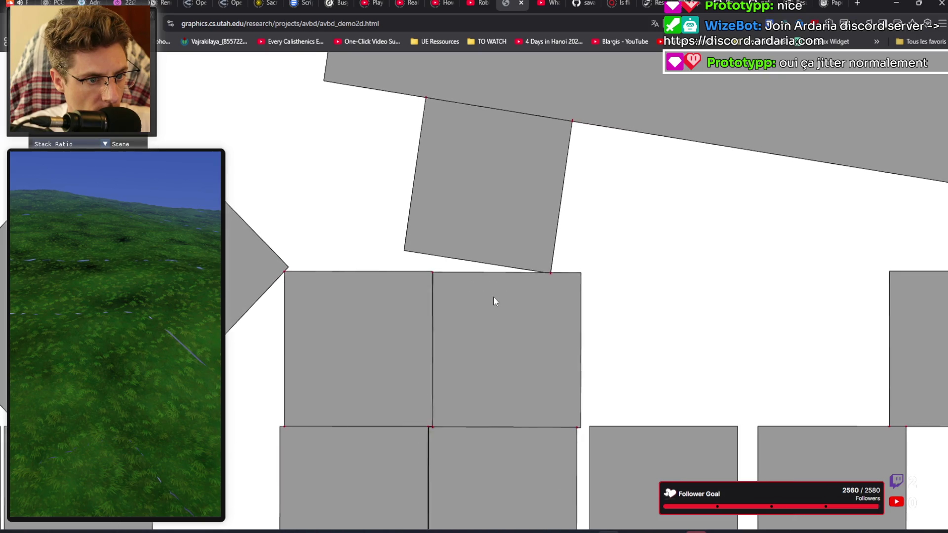
Step: Zoom around the collapsed tower and drop a box into the gap under the slab
{"action": "scroll", "coordinate": [493, 296], "scroll_direction": "down", "scroll_amount": 5}
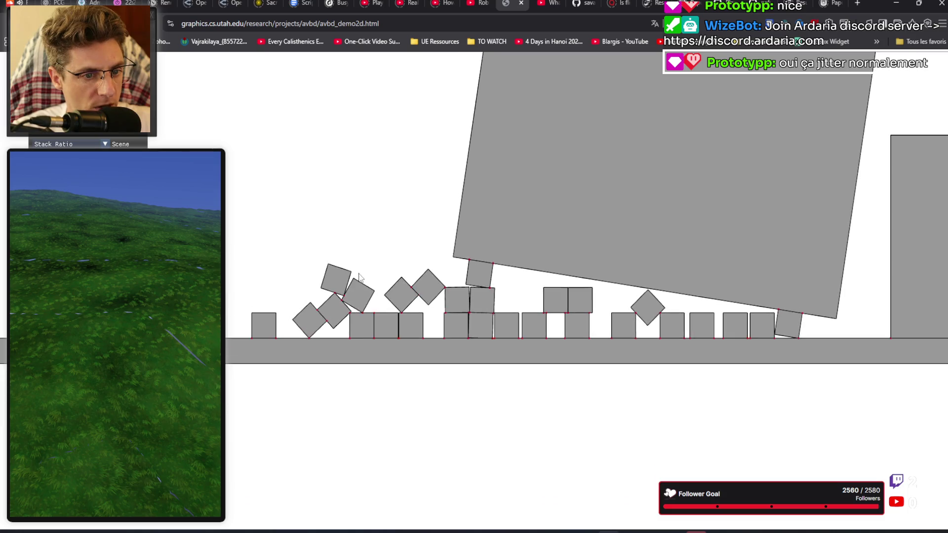
{"action": "scroll", "coordinate": [508, 301], "scroll_direction": "down", "scroll_amount": 2}
{"action": "scroll", "coordinate": [494, 301], "scroll_direction": "up", "scroll_amount": 2}
{"action": "scroll", "coordinate": [855, 355], "scroll_direction": "up", "scroll_amount": 3}
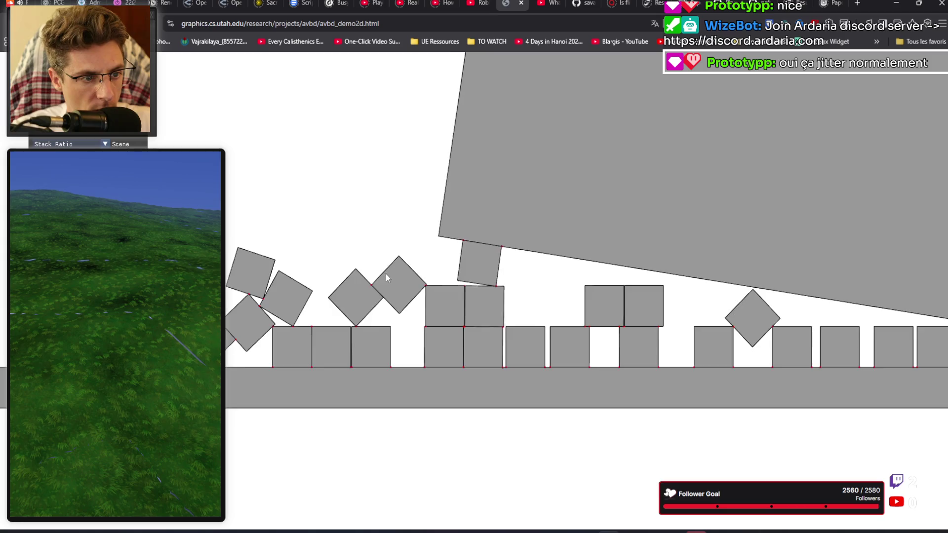
{"action": "scroll", "coordinate": [386, 274], "scroll_direction": "down", "scroll_amount": 3}
{"action": "scroll", "coordinate": [609, 321], "scroll_direction": "up", "scroll_amount": 2}
{"action": "scroll", "coordinate": [611, 321], "scroll_direction": "up", "scroll_amount": 3}
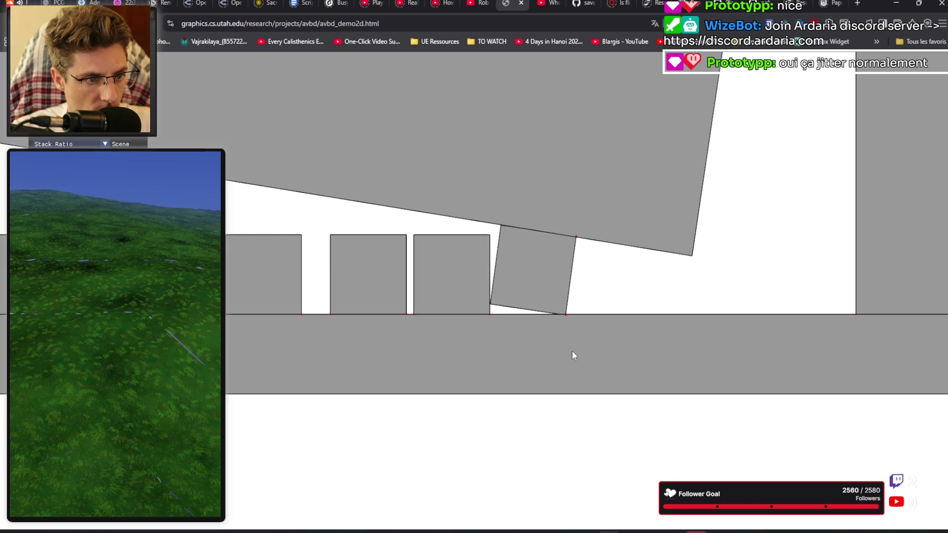
{"action": "scroll", "coordinate": [572, 350], "scroll_direction": "down", "scroll_amount": 3}
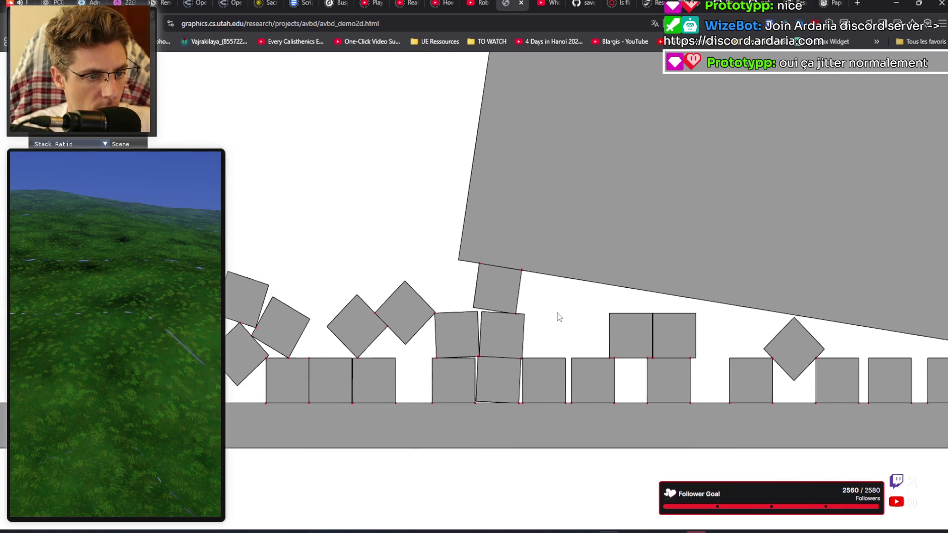
{"action": "scroll", "coordinate": [533, 326], "scroll_direction": "down", "scroll_amount": 2}
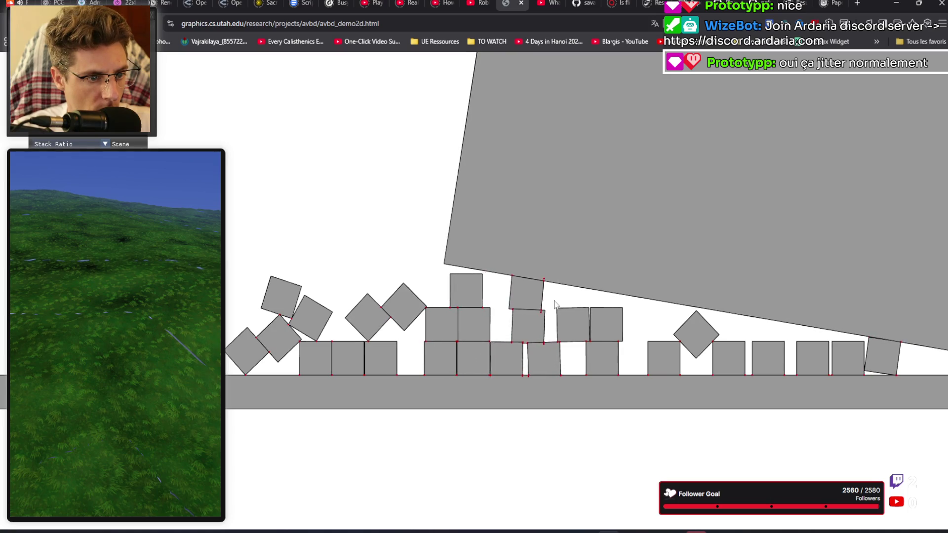
{"action": "left_click", "coordinate": [591, 300]}
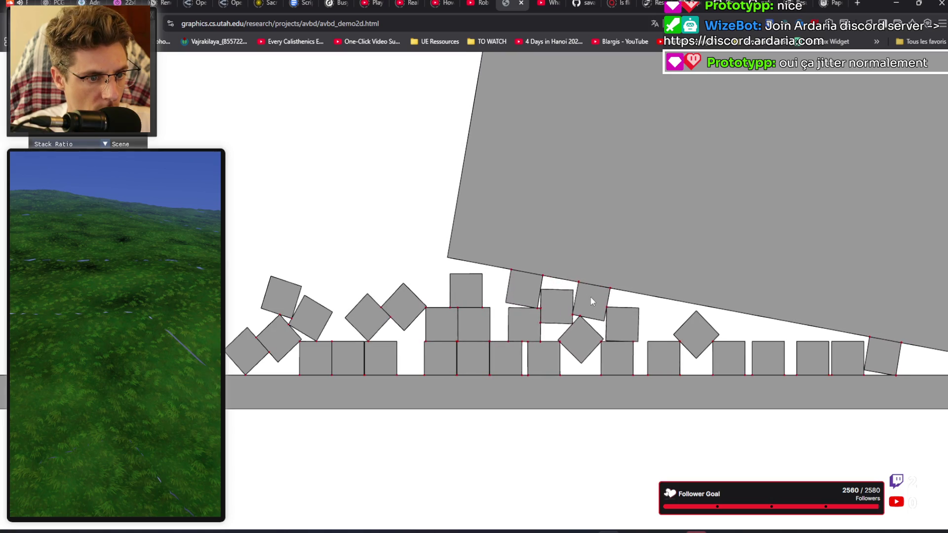
Step: Spawn boxes under the tilted slab and along the pile's right end
{"action": "left_click", "coordinate": [561, 290]}
{"action": "left_click", "coordinate": [594, 295]}
{"action": "left_click", "coordinate": [627, 298]}
{"action": "left_click", "coordinate": [653, 322]}
{"action": "left_click", "coordinate": [653, 305]}
{"action": "left_click", "coordinate": [696, 308]}
{"action": "left_click", "coordinate": [729, 325]}
{"action": "left_click", "coordinate": [704, 307]}
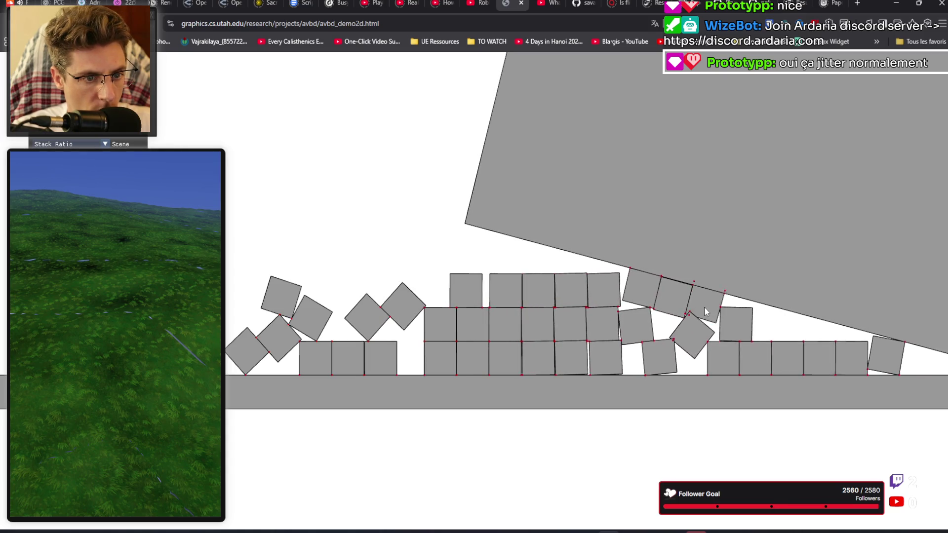
Step: Stack more boxes on top of the pile, zoom out, and close the demo tab
{"action": "left_click", "coordinate": [543, 259]}
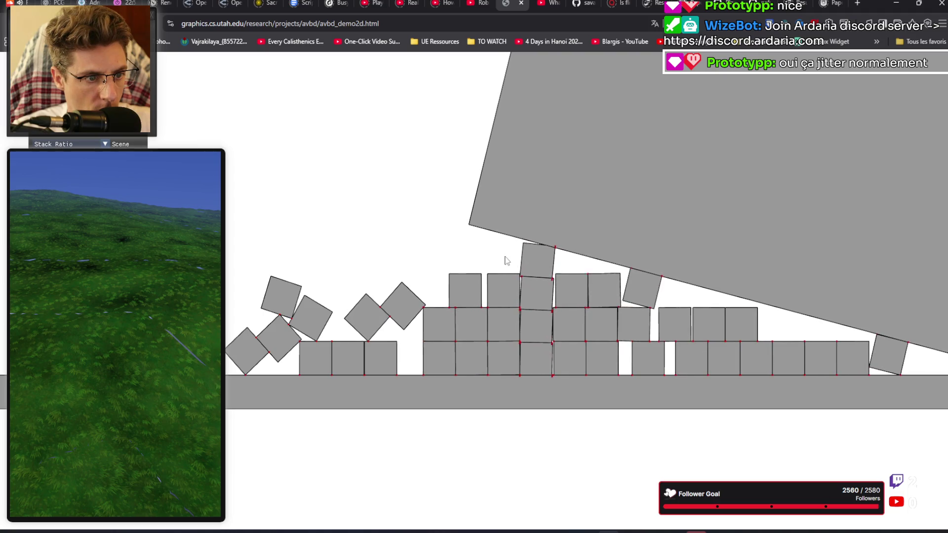
{"action": "left_click", "coordinate": [522, 257]}
{"action": "left_click", "coordinate": [574, 261]}
{"action": "left_click", "coordinate": [575, 262]}
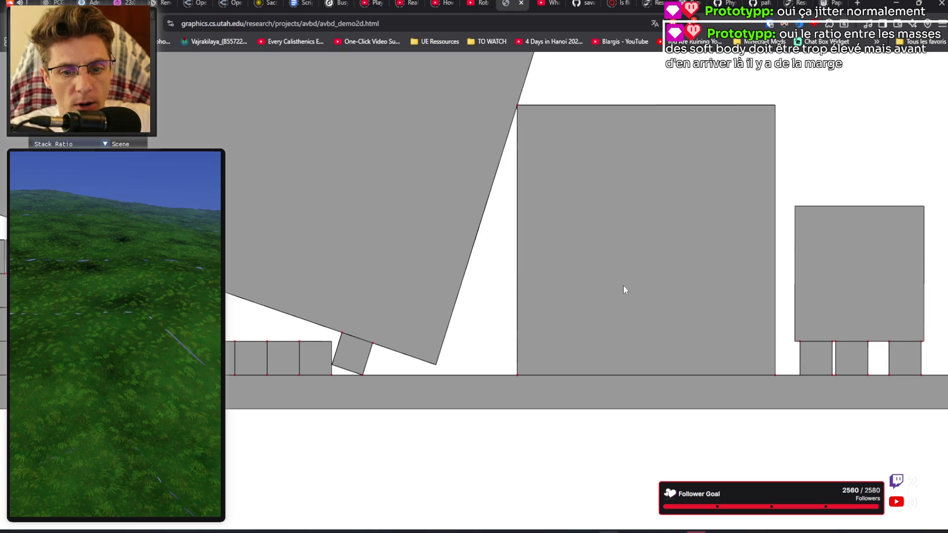
{"action": "scroll", "coordinate": [616, 284], "scroll_direction": "down", "scroll_amount": 3}
{"action": "scroll", "coordinate": [615, 284], "scroll_direction": "down", "scroll_amount": 2}
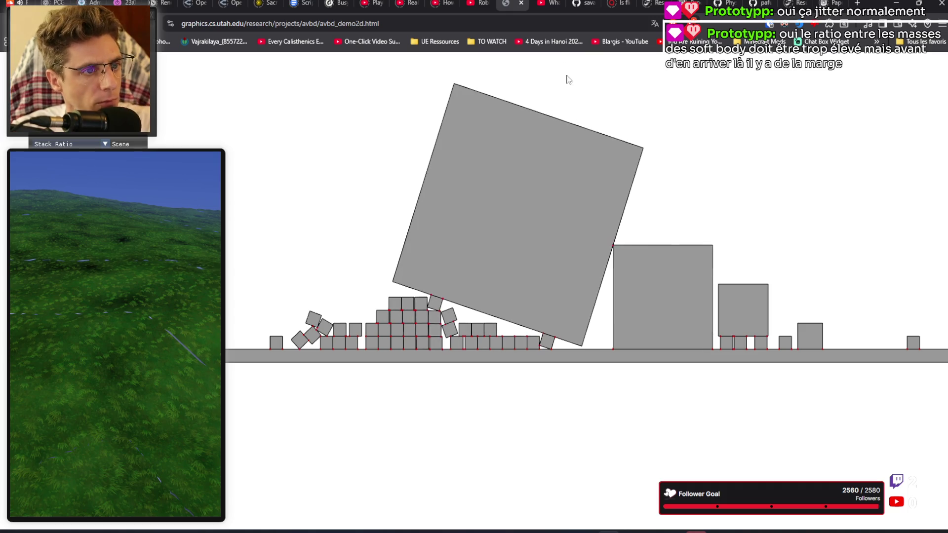
{"action": "left_click", "coordinate": [521, 3]}
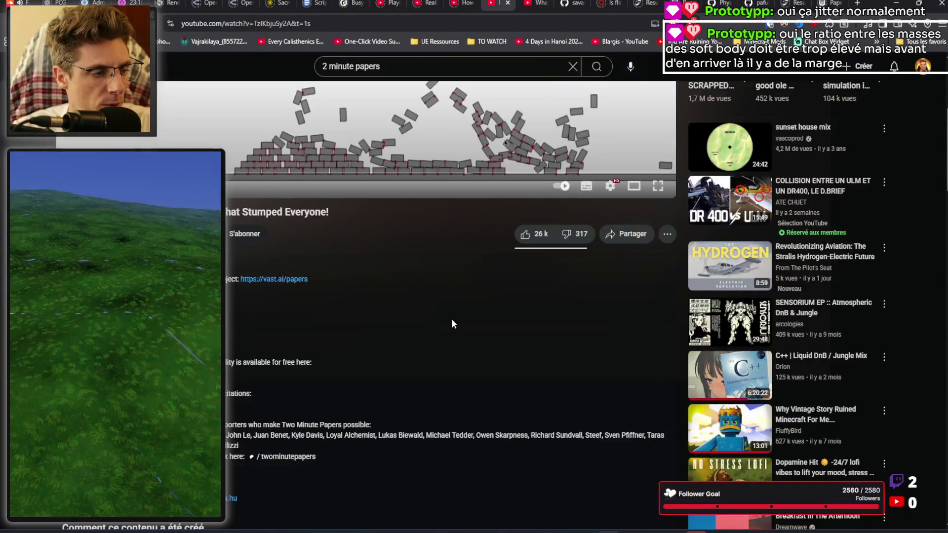
Step: Open avbd-demo2d issue #5, which asks whether the full 3D solver source will be released
{"action": "left_click", "coordinate": [573, 3]}
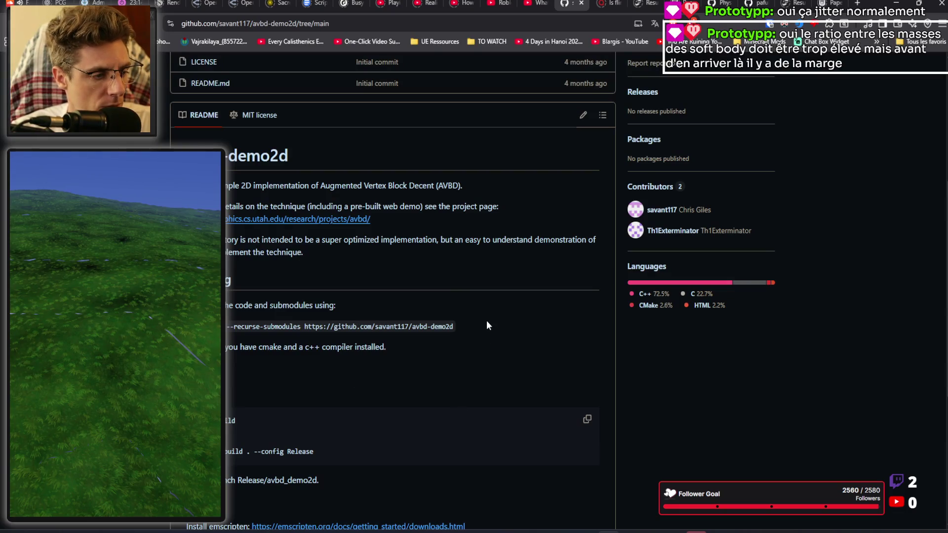
{"action": "scroll", "coordinate": [409, 258], "scroll_direction": "up", "scroll_amount": 5}
{"action": "left_click", "coordinate": [74, 93]}
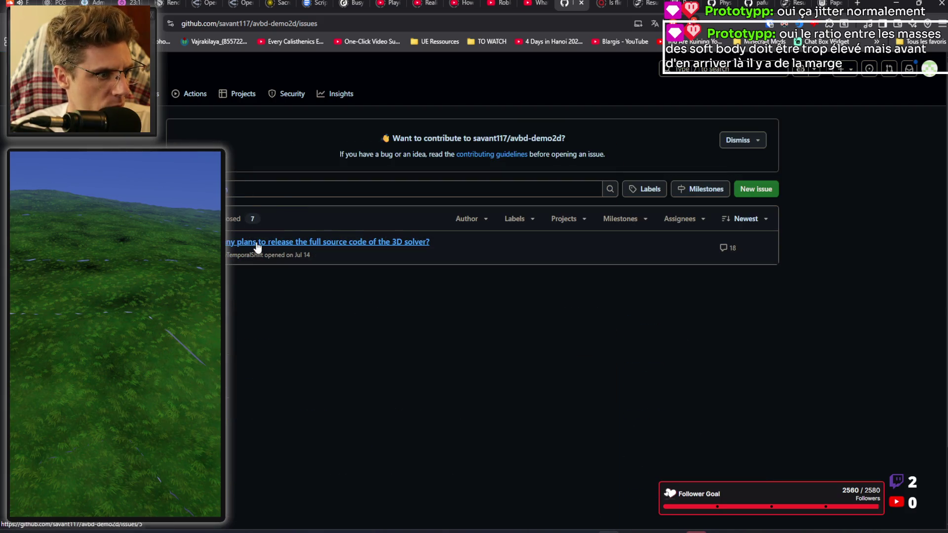
{"action": "left_click", "coordinate": [257, 243]}
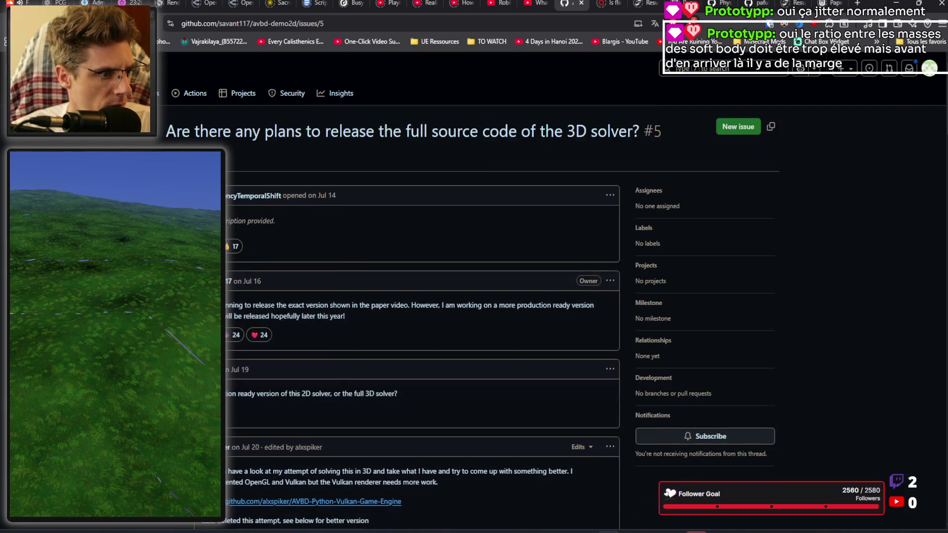
{"action": "scroll", "coordinate": [256, 267], "scroll_direction": "down", "scroll_amount": 3}
{"action": "scroll", "coordinate": [255, 198], "scroll_direction": "up", "scroll_amount": 3}
{"action": "left_click_drag", "start_coordinate": [239, 254], "coordinate": [391, 250]}
{"action": "left_click", "coordinate": [415, 279]}
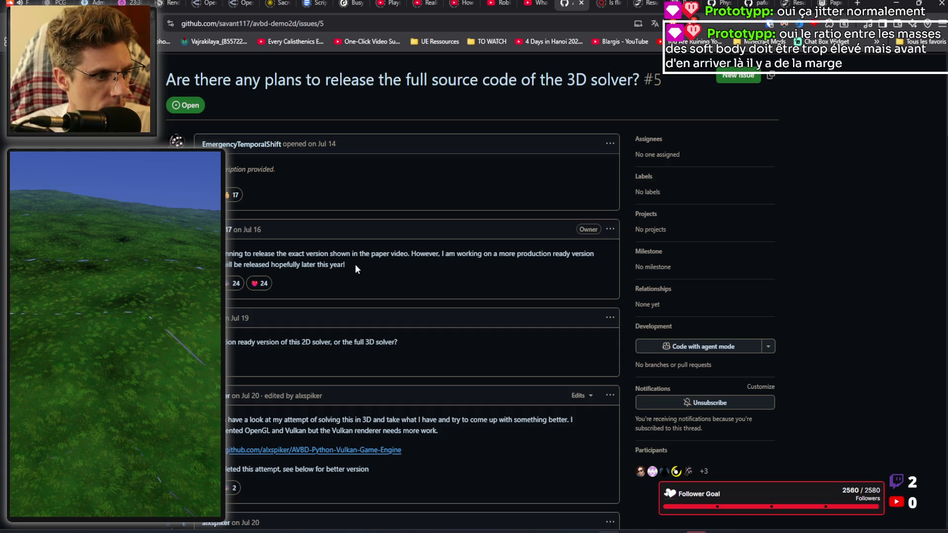
{"action": "left_click_drag", "start_coordinate": [354, 265], "coordinate": [298, 253]}
{"action": "left_click", "coordinate": [247, 290]}
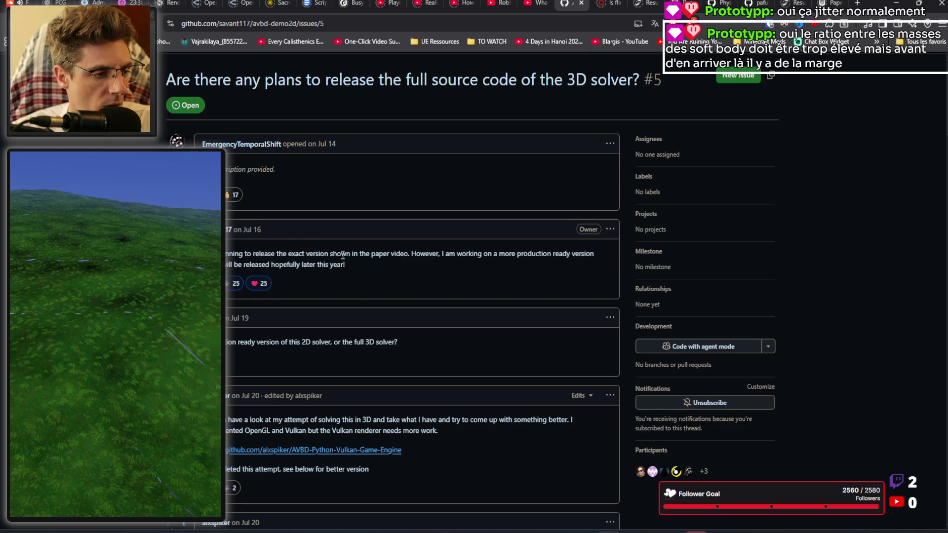
{"action": "scroll", "coordinate": [343, 256], "scroll_direction": "down", "scroll_amount": 4}
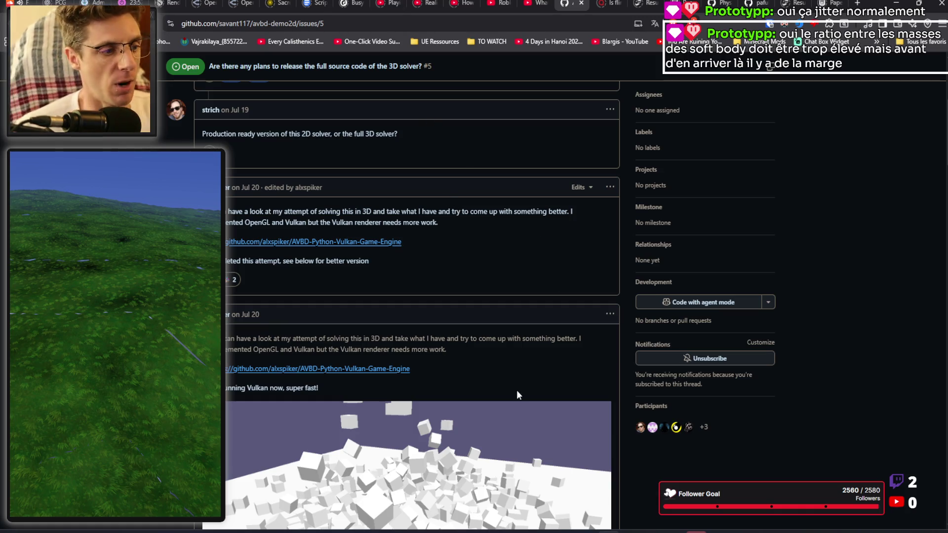
{"action": "scroll", "coordinate": [470, 332], "scroll_direction": "down", "scroll_amount": 10}
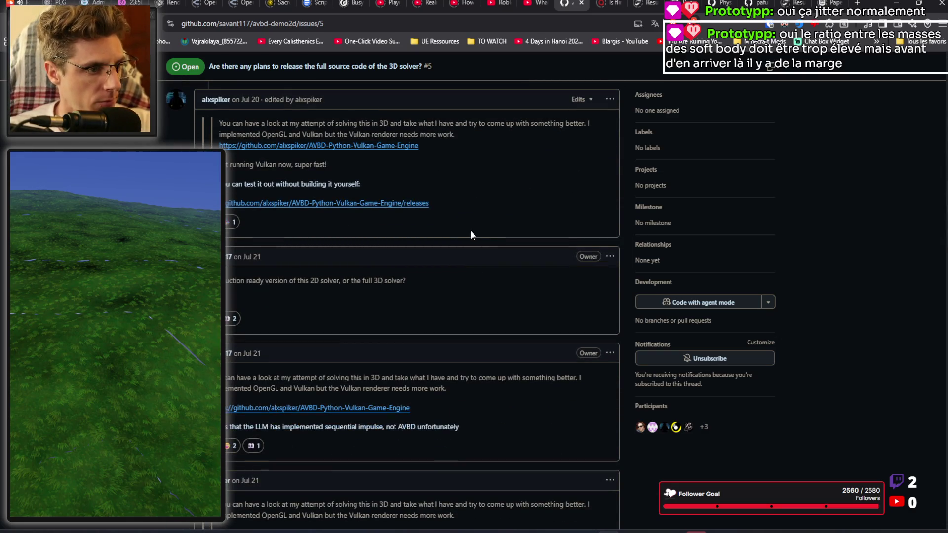
{"action": "scroll", "coordinate": [464, 237], "scroll_direction": "down", "scroll_amount": 15}
{"action": "scroll", "coordinate": [458, 241], "scroll_direction": "down", "scroll_amount": 7}
{"action": "scroll", "coordinate": [453, 268], "scroll_direction": "up", "scroll_amount": 13}
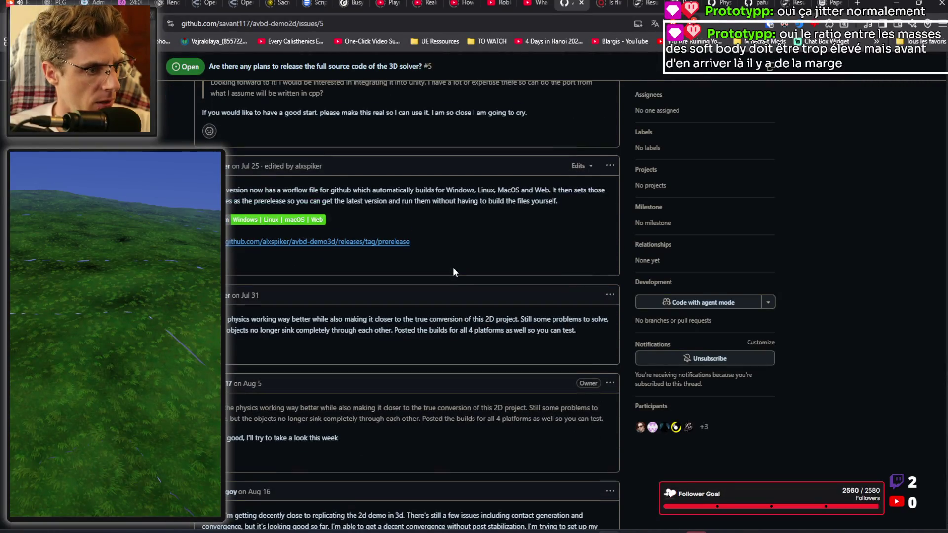
{"action": "scroll", "coordinate": [452, 267], "scroll_direction": "down", "scroll_amount": 8}
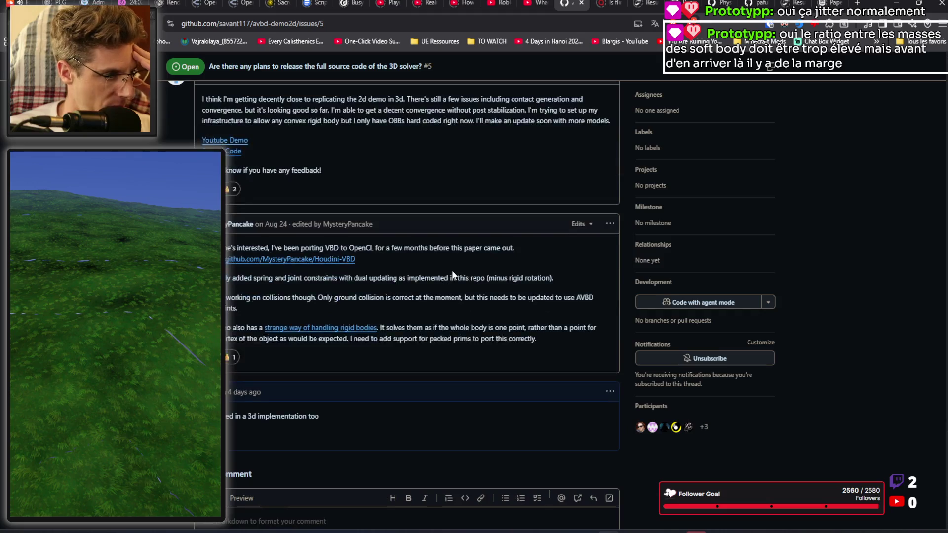
{"action": "scroll", "coordinate": [452, 271], "scroll_direction": "up", "scroll_amount": 8}
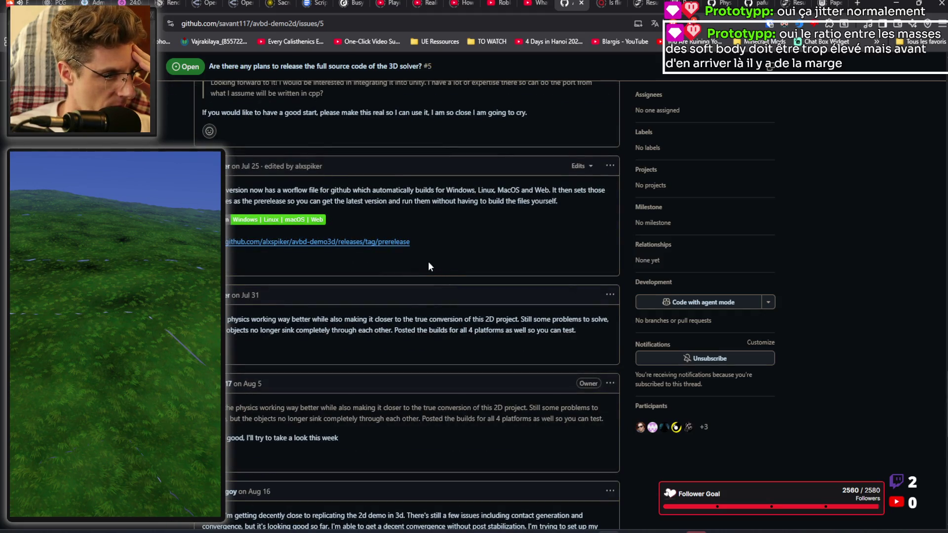
{"action": "right_click", "coordinate": [309, 248]}
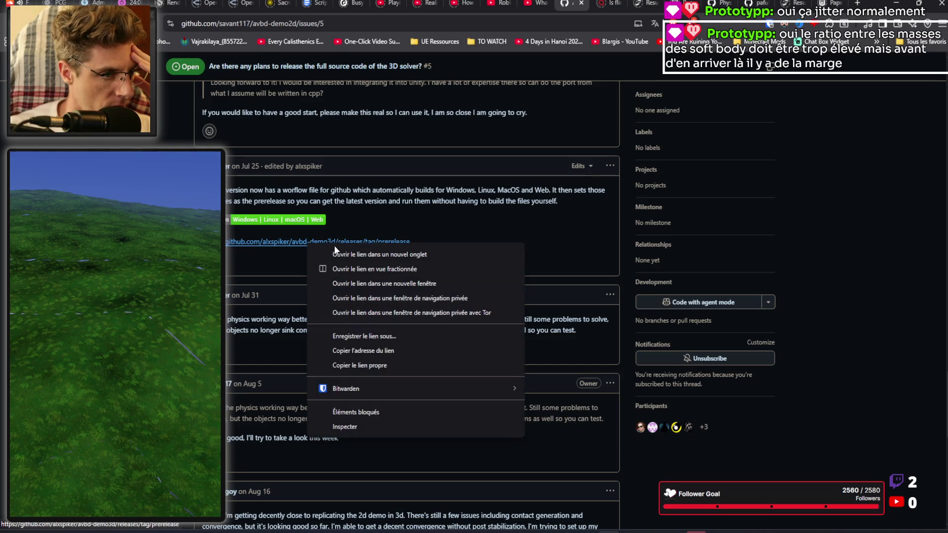
Step: Open the issue's prerelease link in a new tab and view avbd-demo3d's code at the Prerelease Build tag
{"action": "left_click", "coordinate": [341, 252]}
{"action": "left_click", "coordinate": [581, 4]}
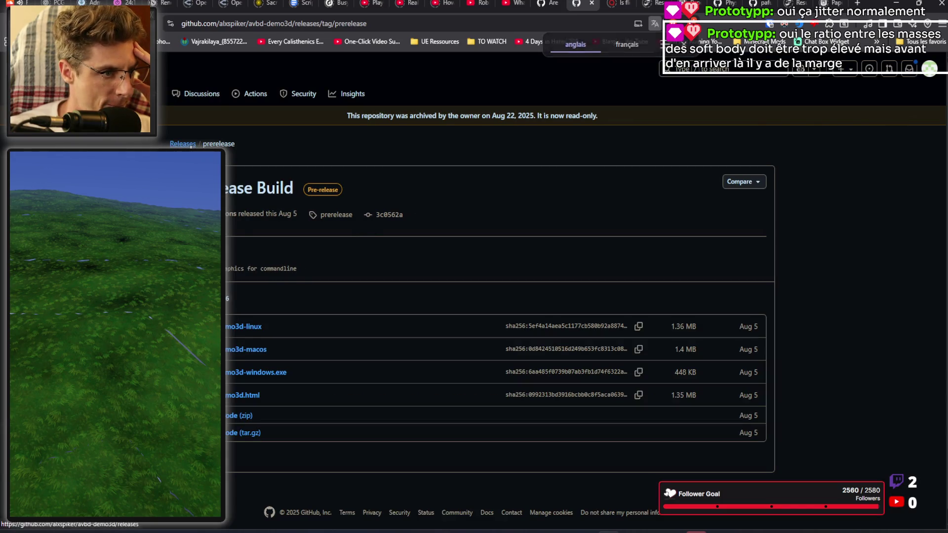
{"action": "left_click", "coordinate": [191, 146]}
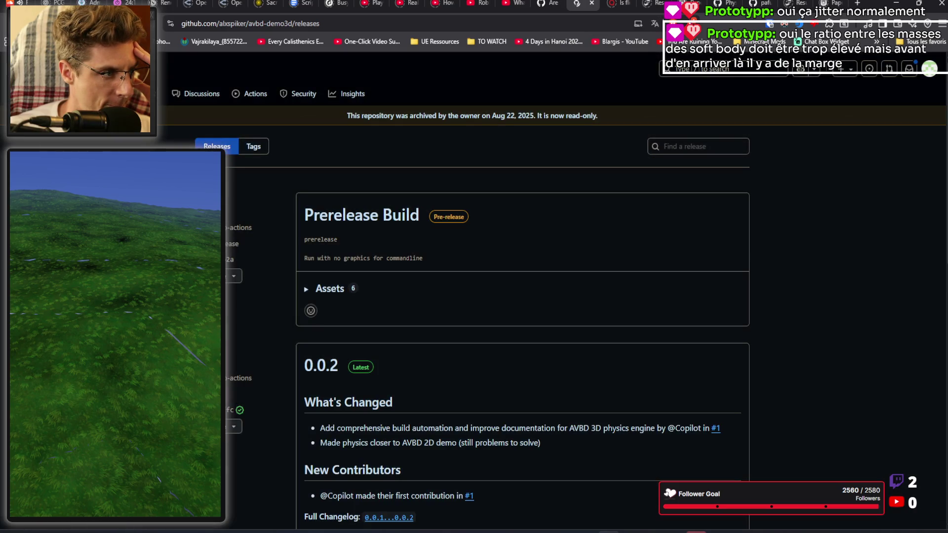
{"action": "left_click", "coordinate": [336, 215]}
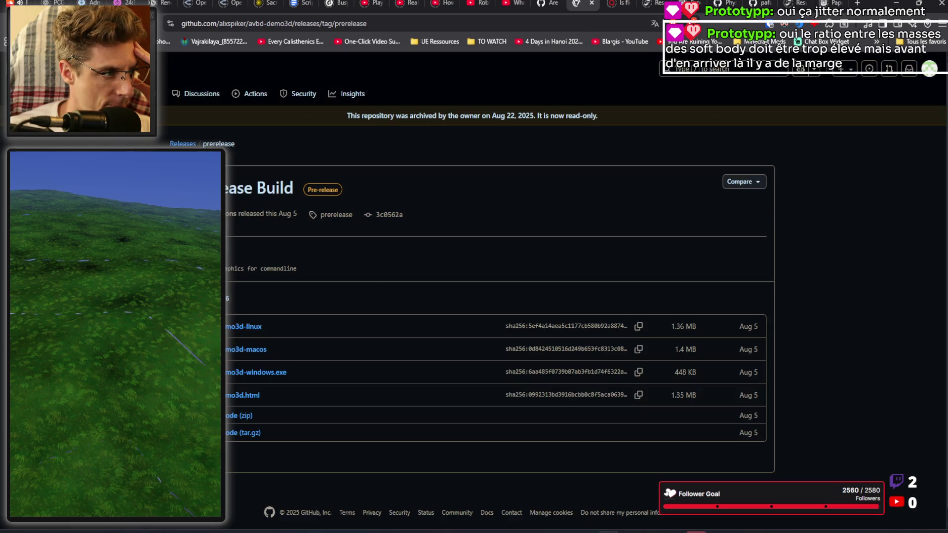
{"action": "left_click", "coordinate": [336, 215]}
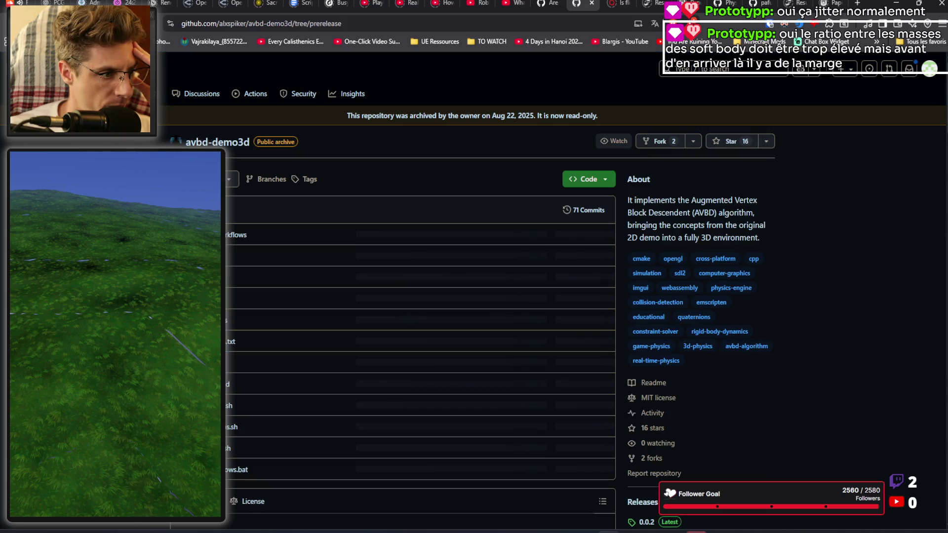
Step: Scroll through the avbd-demo3d prerelease README, then return to the issue #5 thread
{"action": "scroll", "coordinate": [336, 215], "scroll_direction": "down", "scroll_amount": 5}
{"action": "scroll", "coordinate": [392, 292], "scroll_direction": "down", "scroll_amount": 3}
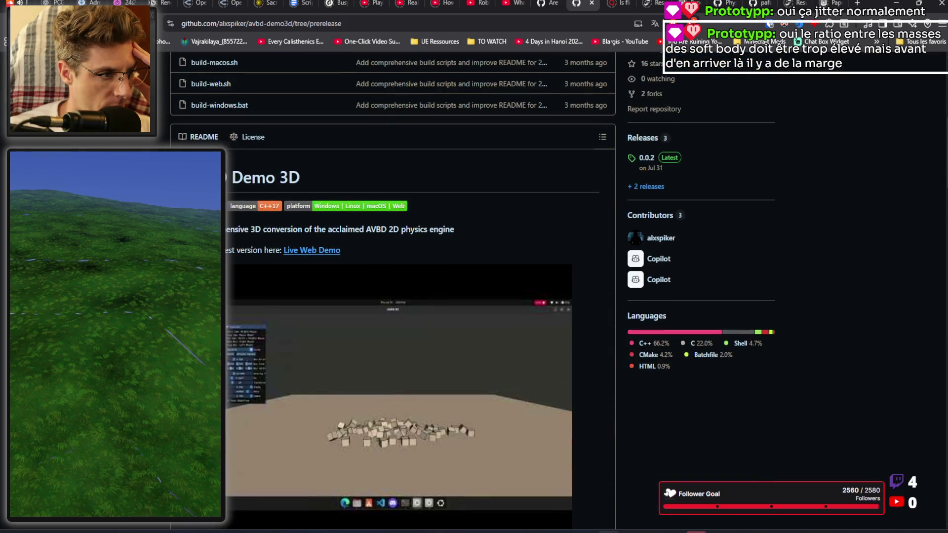
{"action": "scroll", "coordinate": [641, 313], "scroll_direction": "down", "scroll_amount": 15}
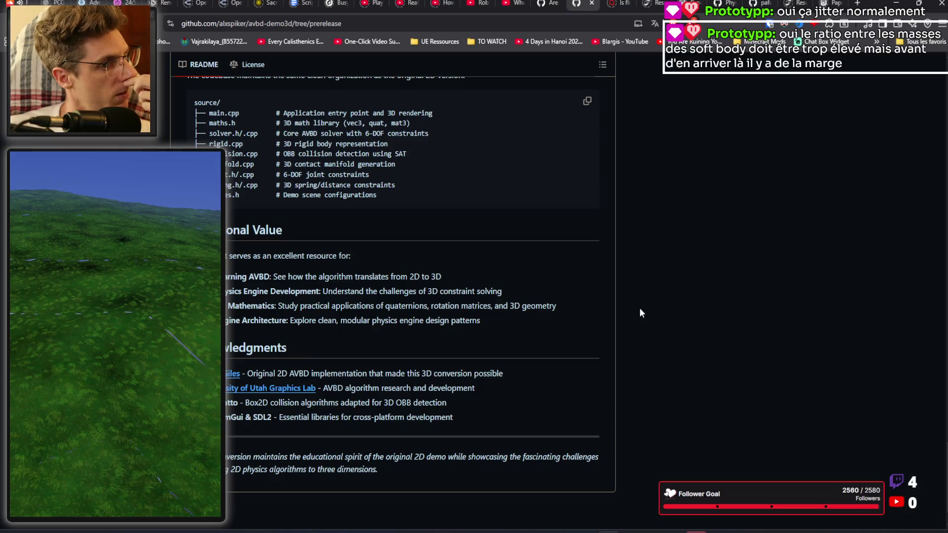
{"action": "scroll", "coordinate": [642, 308], "scroll_direction": "up", "scroll_amount": 20}
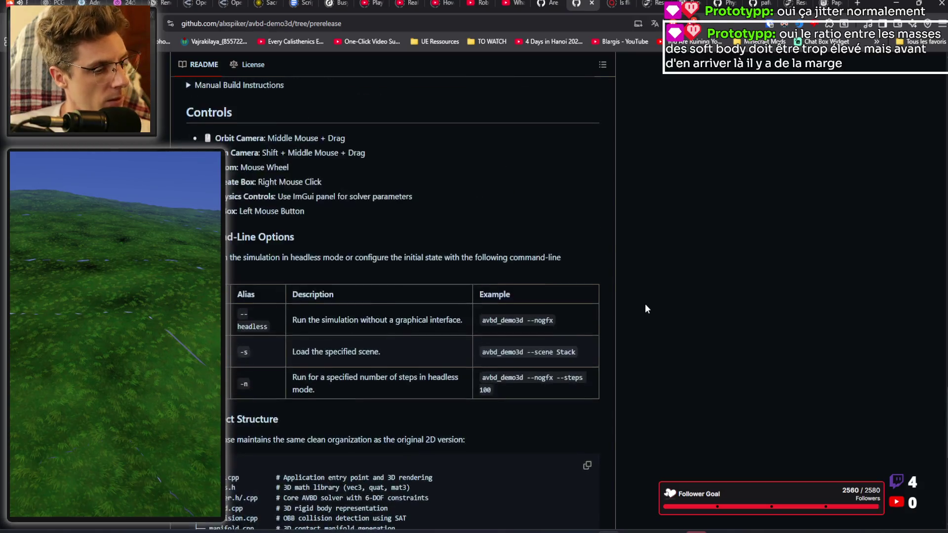
{"action": "scroll", "coordinate": [679, 305], "scroll_direction": "up", "scroll_amount": 10}
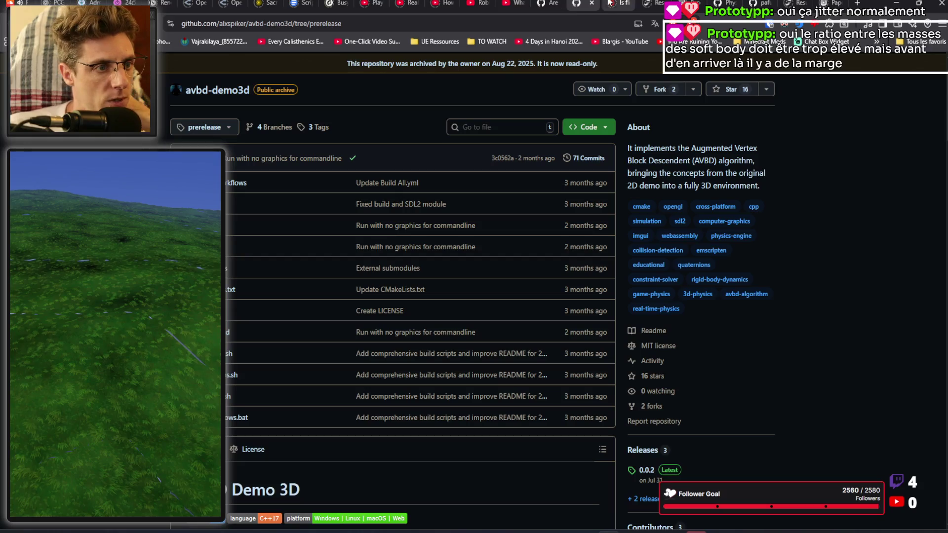
{"action": "scroll", "coordinate": [376, 253], "scroll_direction": "up", "scroll_amount": 1}
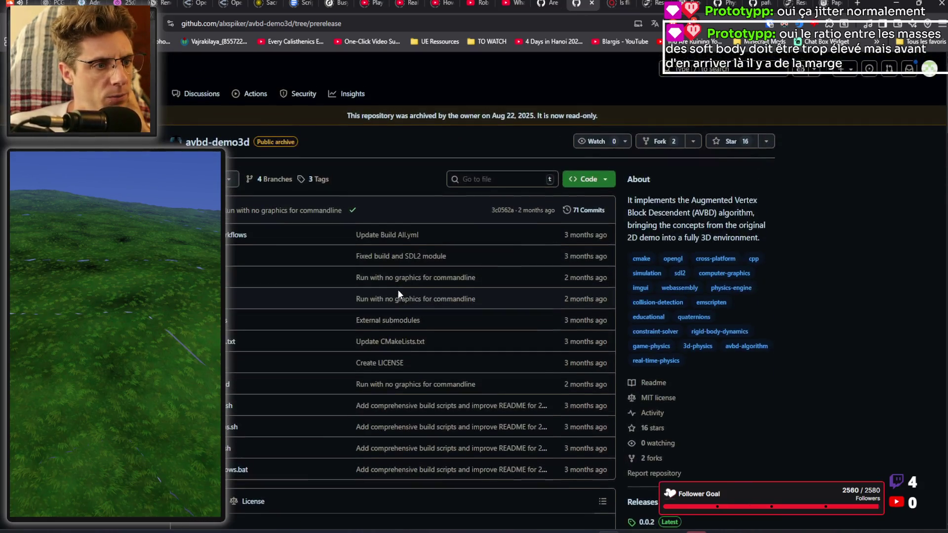
{"action": "left_click", "coordinate": [547, 3]}
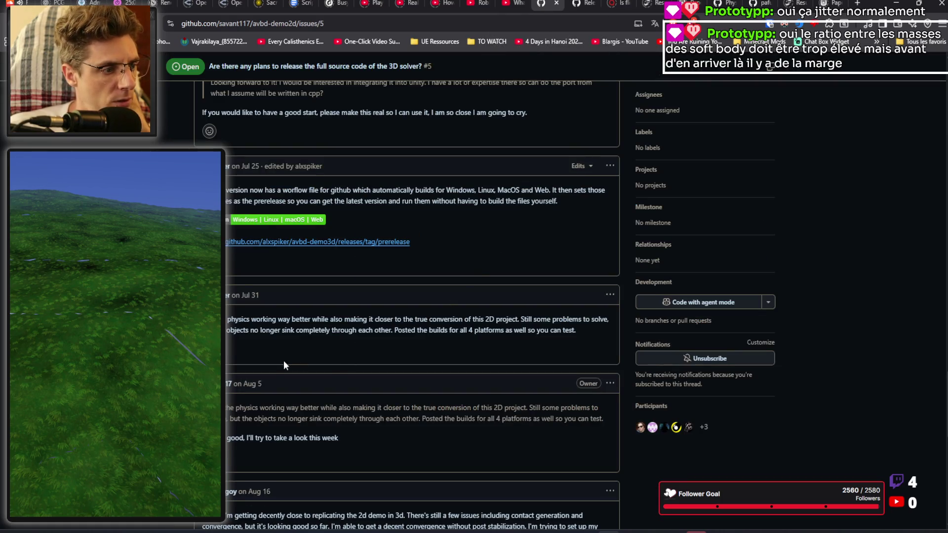
Step: Read through issue #5's comments and open the Aug 16 comment's AVBD3D code link in a new tab
{"action": "left_click_drag", "start_coordinate": [241, 323], "coordinate": [530, 327]}
{"action": "left_click", "coordinate": [530, 327]}
{"action": "scroll", "coordinate": [457, 303], "scroll_direction": "down", "scroll_amount": 1}
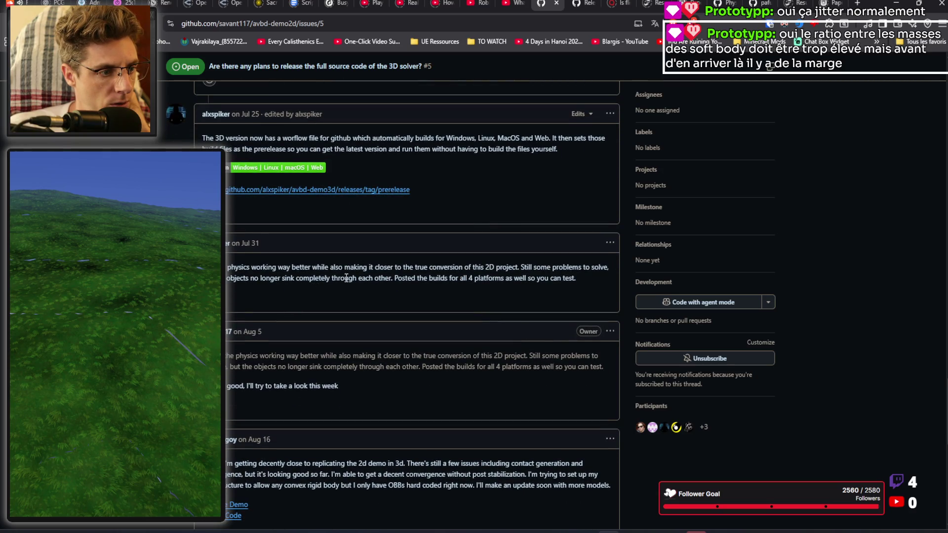
{"action": "scroll", "coordinate": [482, 274], "scroll_direction": "down", "scroll_amount": 1}
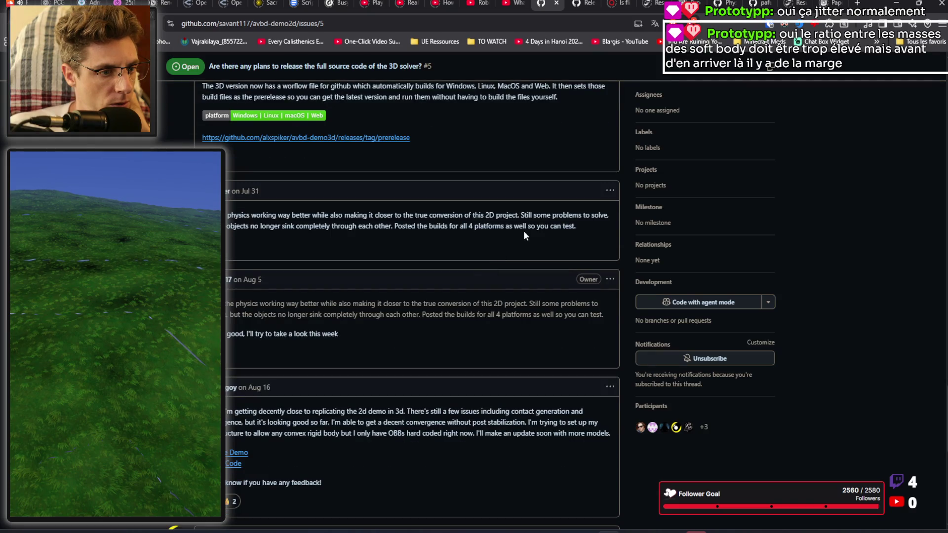
{"action": "scroll", "coordinate": [482, 267], "scroll_direction": "down", "scroll_amount": 1}
{"action": "scroll", "coordinate": [326, 302], "scroll_direction": "down", "scroll_amount": 2}
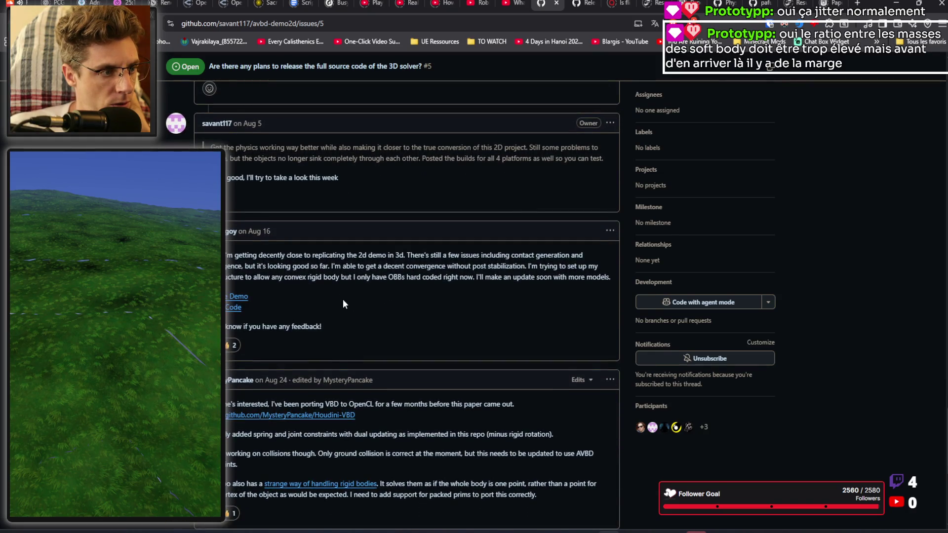
{"action": "scroll", "coordinate": [343, 300], "scroll_direction": "down", "scroll_amount": 1}
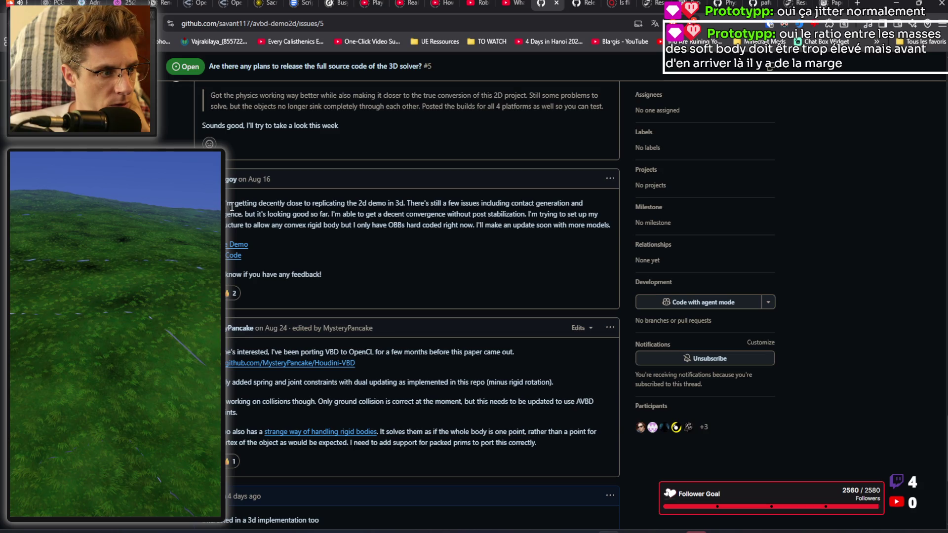
{"action": "scroll", "coordinate": [353, 241], "scroll_direction": "up", "scroll_amount": 5}
{"action": "scroll", "coordinate": [354, 241], "scroll_direction": "down", "scroll_amount": 5}
{"action": "right_click", "coordinate": [232, 255]}
{"action": "left_click", "coordinate": [273, 271]}
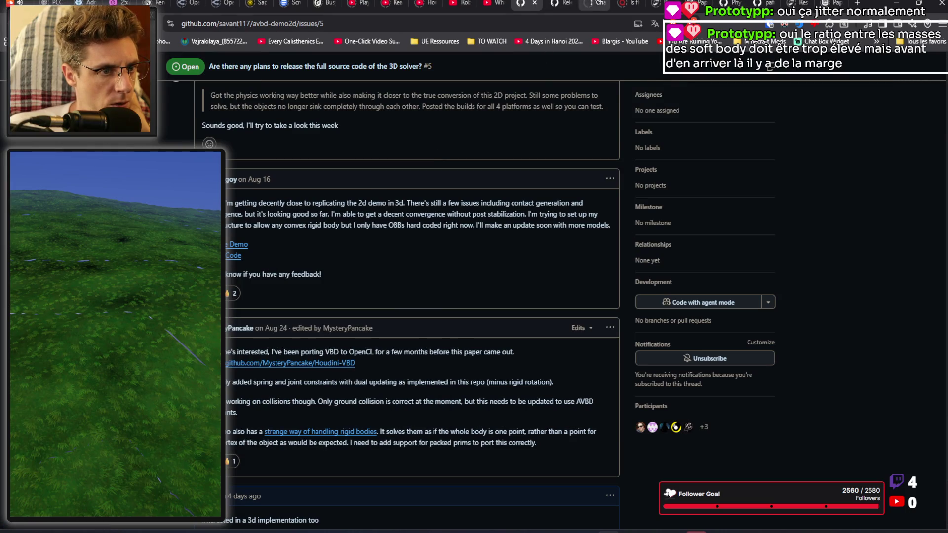
Step: Scroll through the AVBD3D README to its 2D-versus-3D comparison, then close the avbd-demo3d release tab
{"action": "left_click", "coordinate": [590, 3]}
{"action": "scroll", "coordinate": [469, 296], "scroll_direction": "down", "scroll_amount": 1}
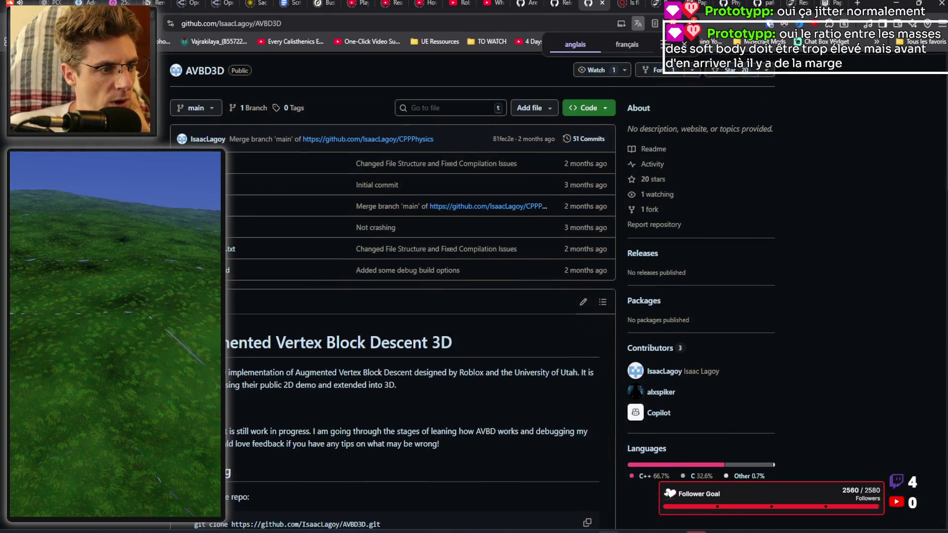
{"action": "scroll", "coordinate": [393, 296], "scroll_direction": "down", "scroll_amount": 4}
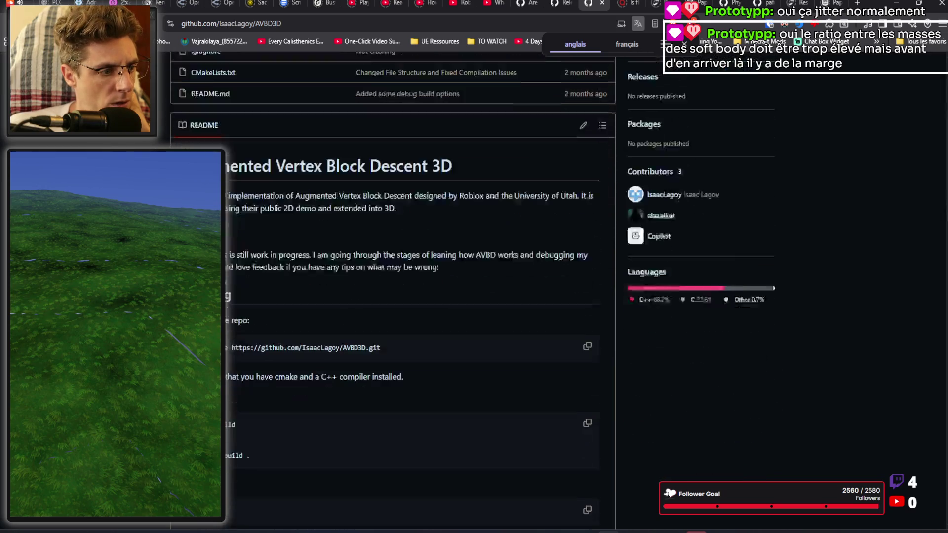
{"action": "scroll", "coordinate": [392, 296], "scroll_direction": "down", "scroll_amount": 3}
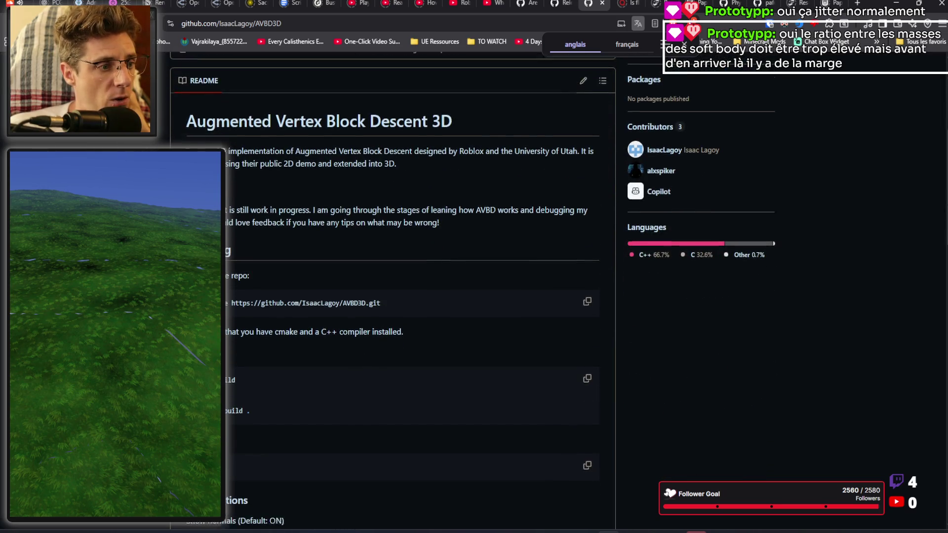
{"action": "scroll", "coordinate": [392, 296], "scroll_direction": "down", "scroll_amount": 10}
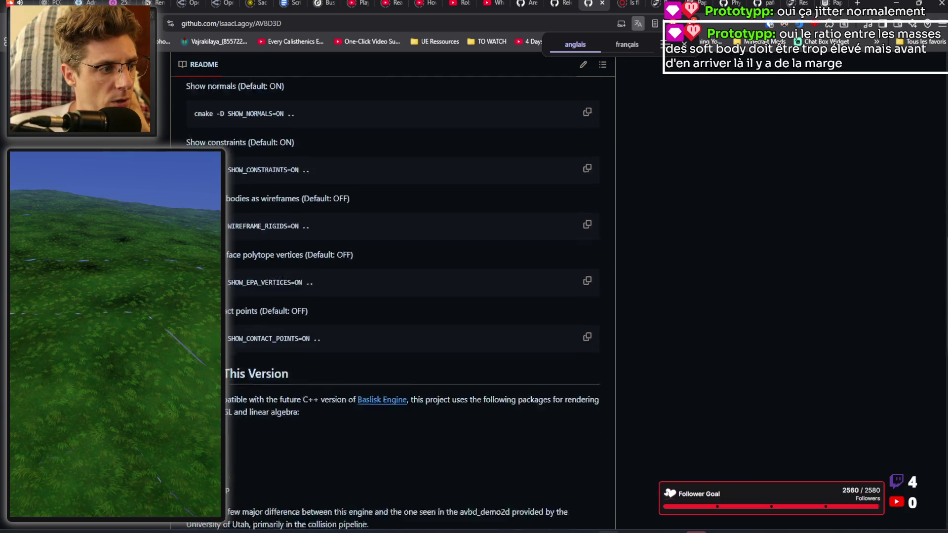
{"action": "scroll", "coordinate": [393, 296], "scroll_direction": "down", "scroll_amount": 1}
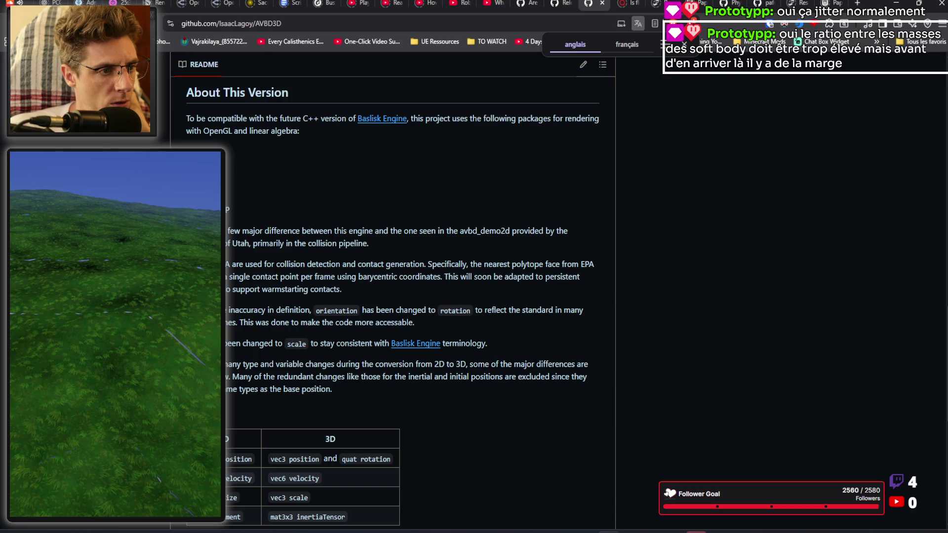
{"action": "scroll", "coordinate": [393, 297], "scroll_direction": "down", "scroll_amount": 1}
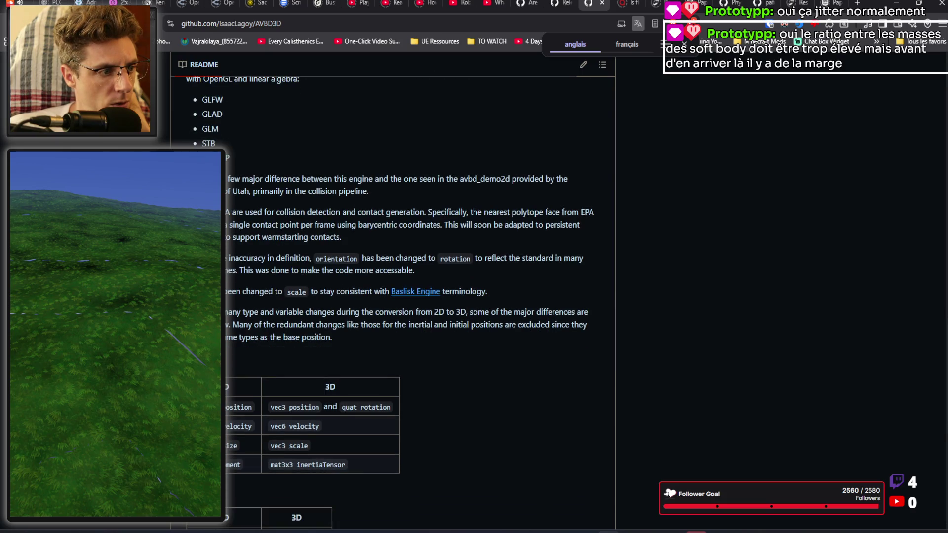
{"action": "scroll", "coordinate": [392, 296], "scroll_direction": "down", "scroll_amount": 1}
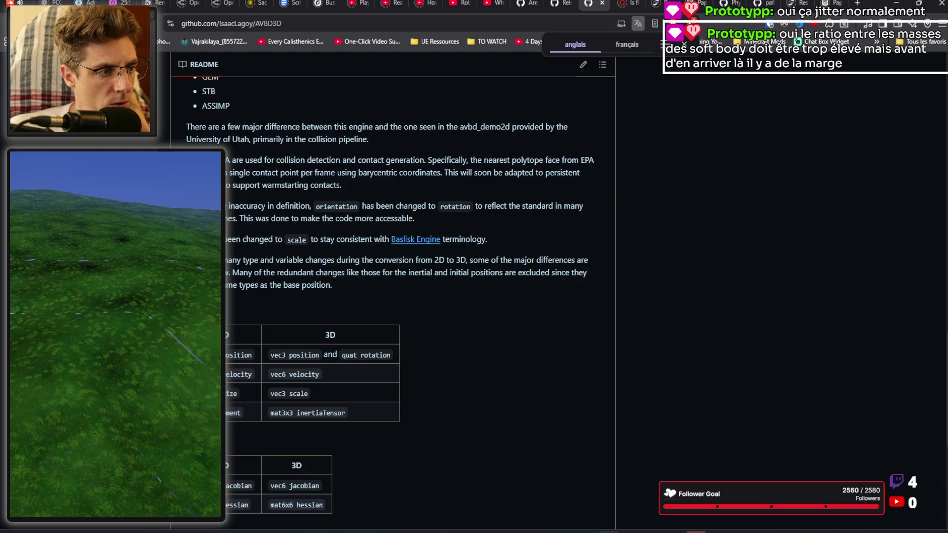
{"action": "scroll", "coordinate": [389, 303], "scroll_direction": "down", "scroll_amount": 1}
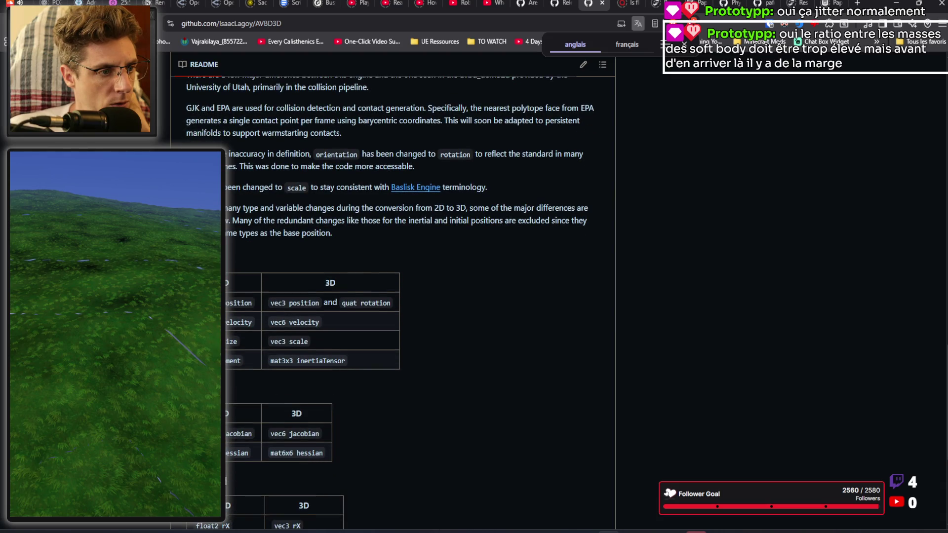
{"action": "scroll", "coordinate": [390, 303], "scroll_direction": "down", "scroll_amount": 5}
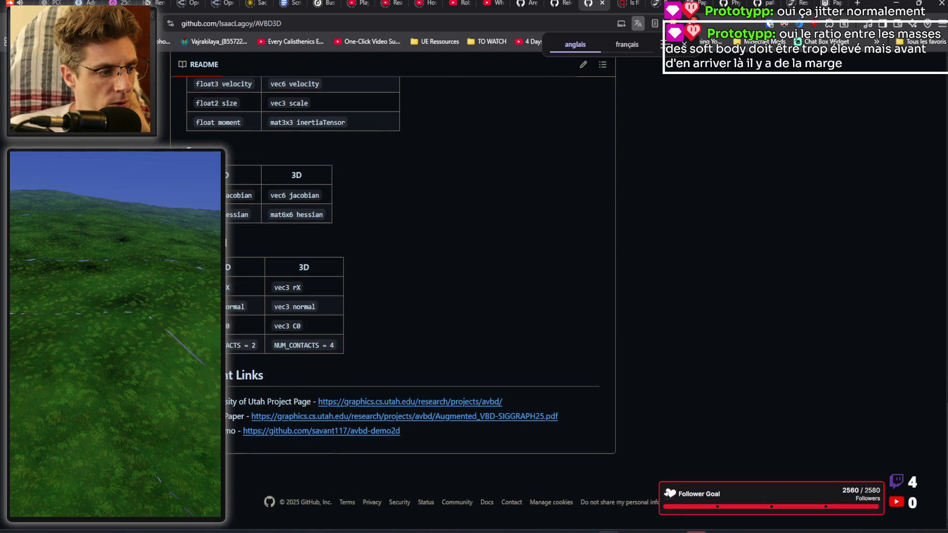
{"action": "left_click", "coordinate": [557, 5]}
{"action": "left_click", "coordinate": [571, 5]}
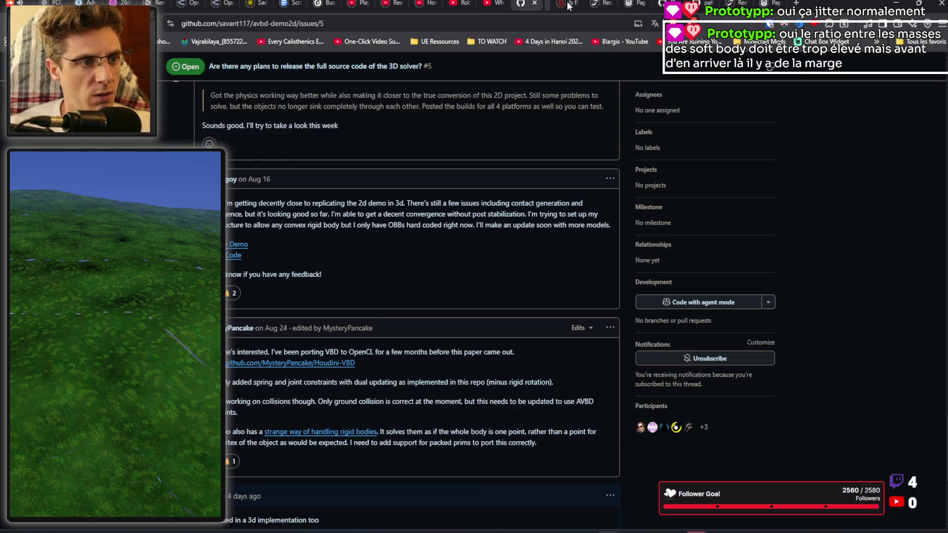
Step: Close the two leftover GitHub issue tabs and return to the YouTube Tarkov video tab
{"action": "left_click", "coordinate": [536, 3]}
{"action": "left_click", "coordinate": [537, 4]}
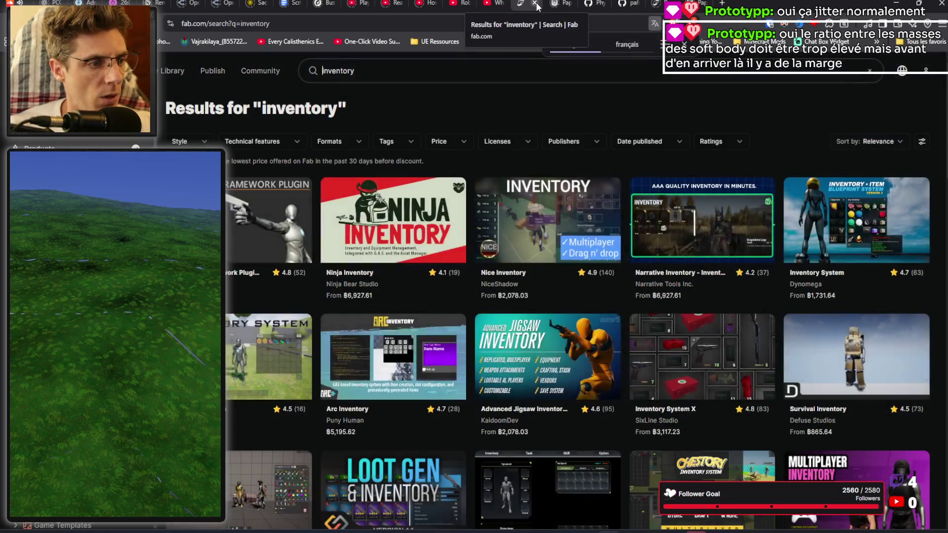
{"action": "left_click", "coordinate": [495, 3]}
Step: Replace 'escape from tarkov' in the search with 'the forest' to search 'inventory the forest'
{"action": "left_click_drag", "start_coordinate": [426, 66], "coordinate": [357, 67]}
{"action": "key", "text": "BackSpace"}
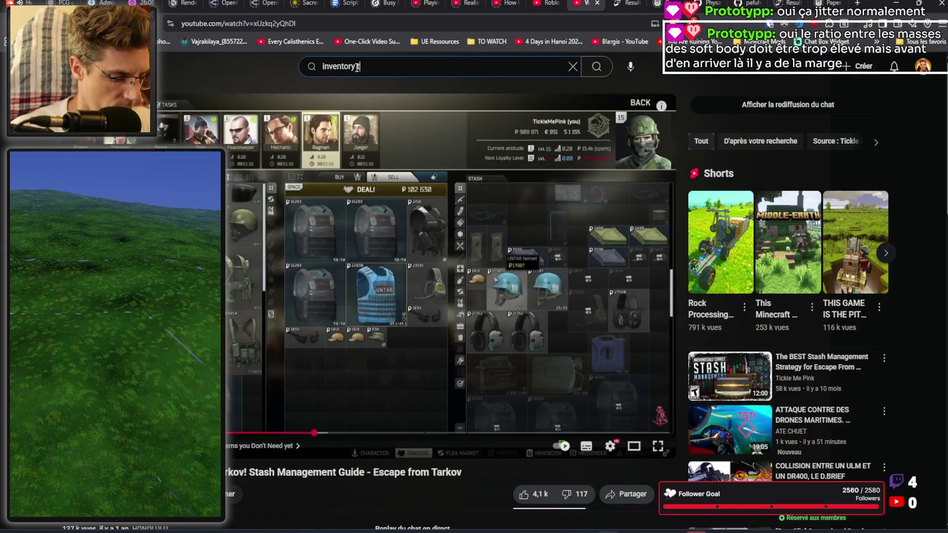
{"action": "type", "text": "the forest"}
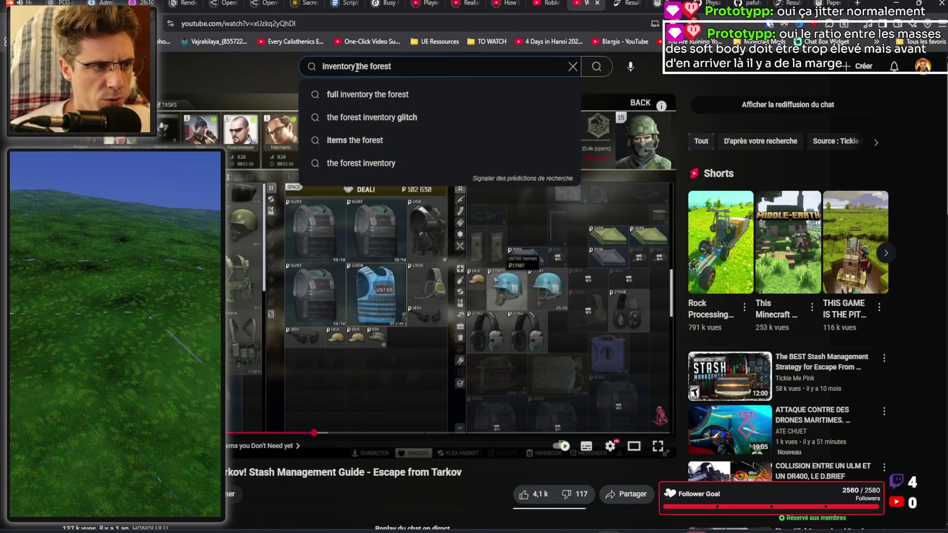
{"action": "key", "text": "Return"}
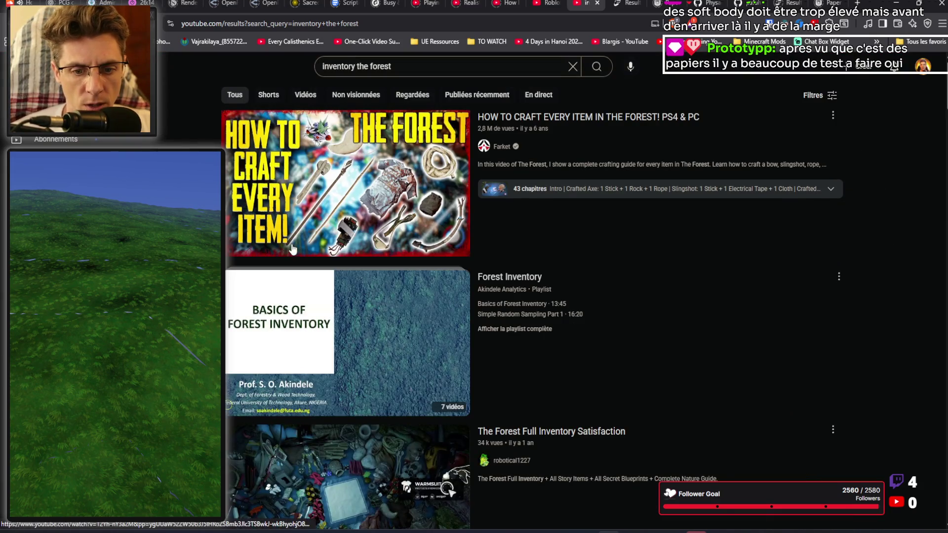
{"action": "mouse_move", "coordinate": [337, 148]}
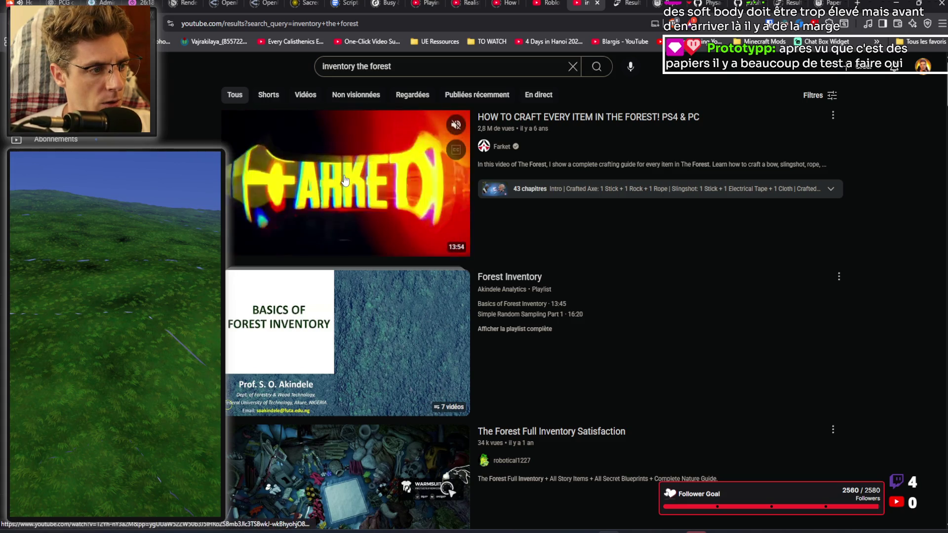
Step: Play 'How to Craft Every Item in The Forest' until the Upgraded Stick recipe appears
{"action": "left_click", "coordinate": [331, 180]}
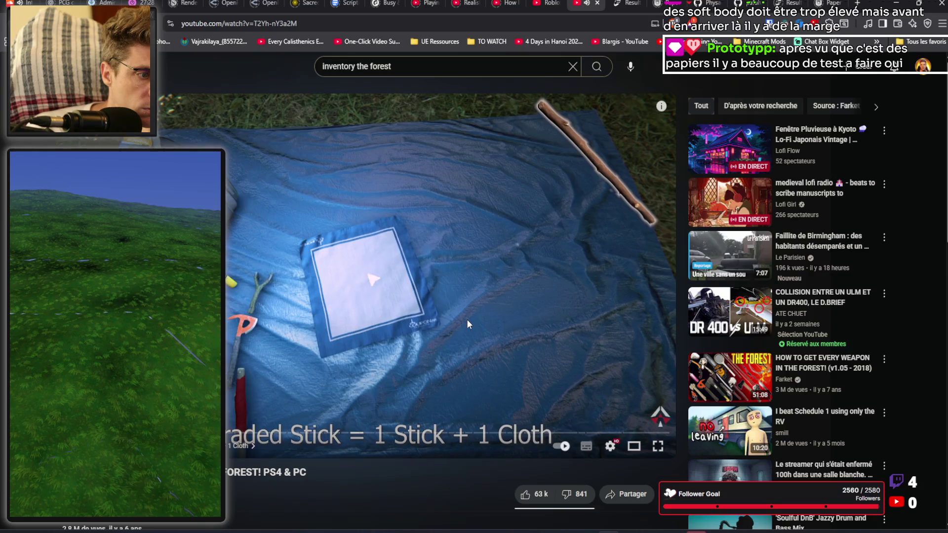
Step: Pause the video on the Upgraded Stick card and switch back to Unreal Engine
{"action": "left_click", "coordinate": [479, 286]}
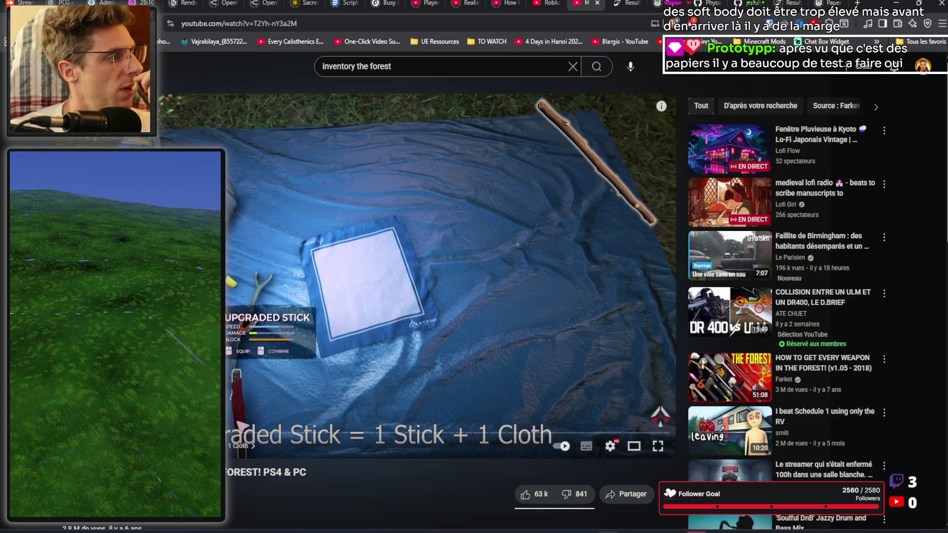
{"action": "key", "text": "alt+Tab"}
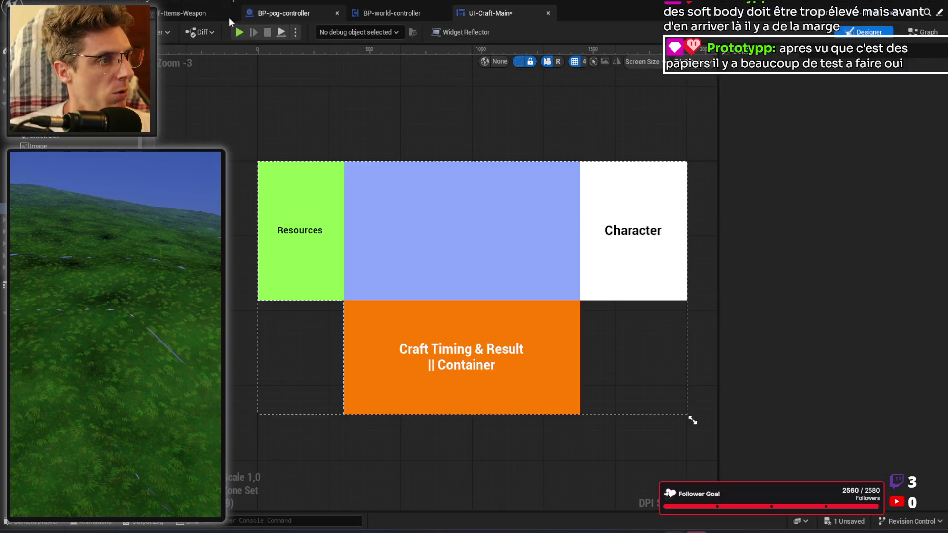
Step: Select the Pickaxe Stone row in T-Items-Weapon to open its SM-tool-pickaxe-stone mesh
{"action": "left_click", "coordinate": [176, 18]}
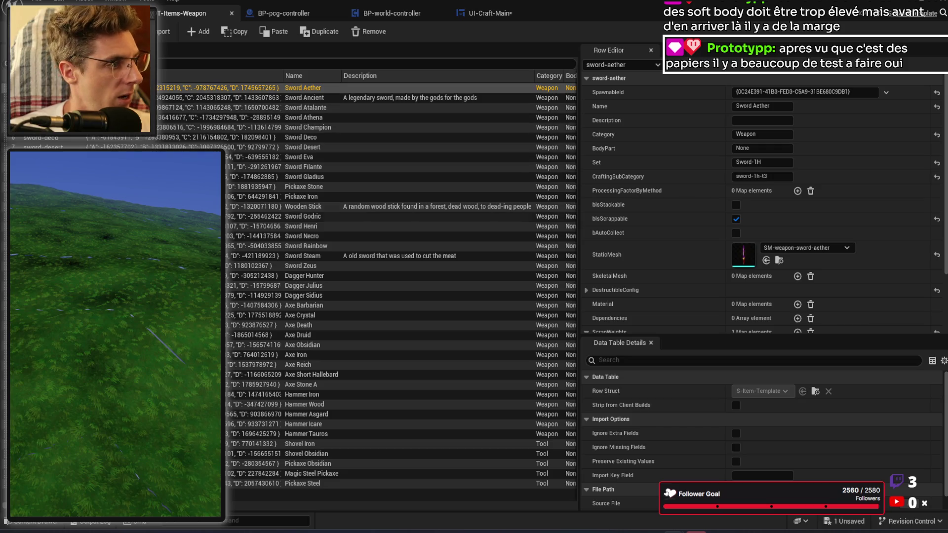
{"action": "left_click", "coordinate": [304, 186]}
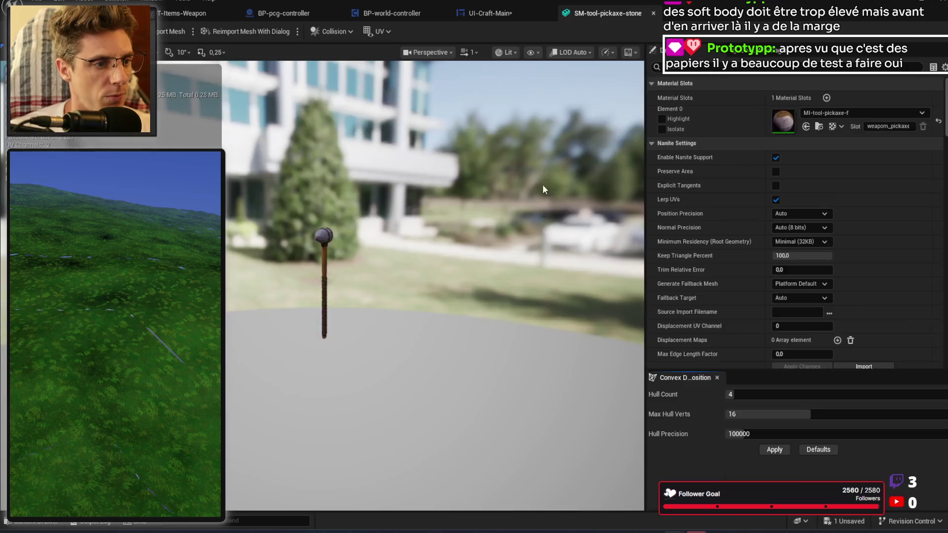
Step: Zoom and orbit around the stone pickaxe to inspect its stone head and wrapped handle
{"action": "scroll", "coordinate": [354, 271], "scroll_direction": "up", "scroll_amount": 3}
{"action": "mouse_move", "coordinate": [380, 273]}
{"action": "left_mouse_down"}
{"action": "mouse_move", "coordinate": [455, 280]}
{"action": "mouse_move", "coordinate": [435, 274]}
{"action": "mouse_move", "coordinate": [356, 171]}
{"action": "left_mouse_up"}
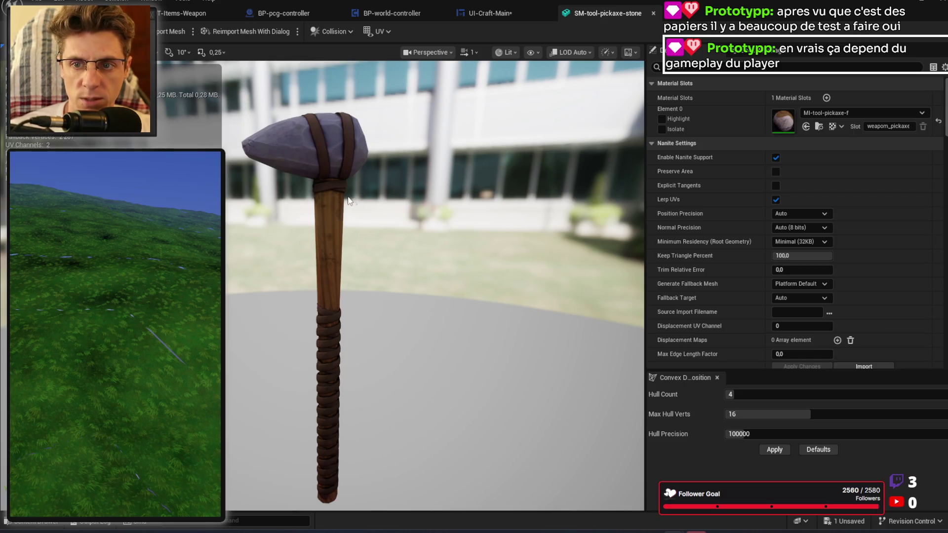
{"action": "mouse_move", "coordinate": [402, 223]}
{"action": "left_mouse_down"}
{"action": "mouse_move", "coordinate": [434, 240]}
{"action": "mouse_move", "coordinate": [358, 207]}
{"action": "left_mouse_up"}
{"action": "mouse_move", "coordinate": [265, 317]}
{"action": "left_mouse_down"}
{"action": "mouse_move", "coordinate": [265, 361]}
{"action": "mouse_move", "coordinate": [259, 328]}
{"action": "left_mouse_up"}
{"action": "left_click_drag", "start_coordinate": [337, 346], "coordinate": [336, 361]}
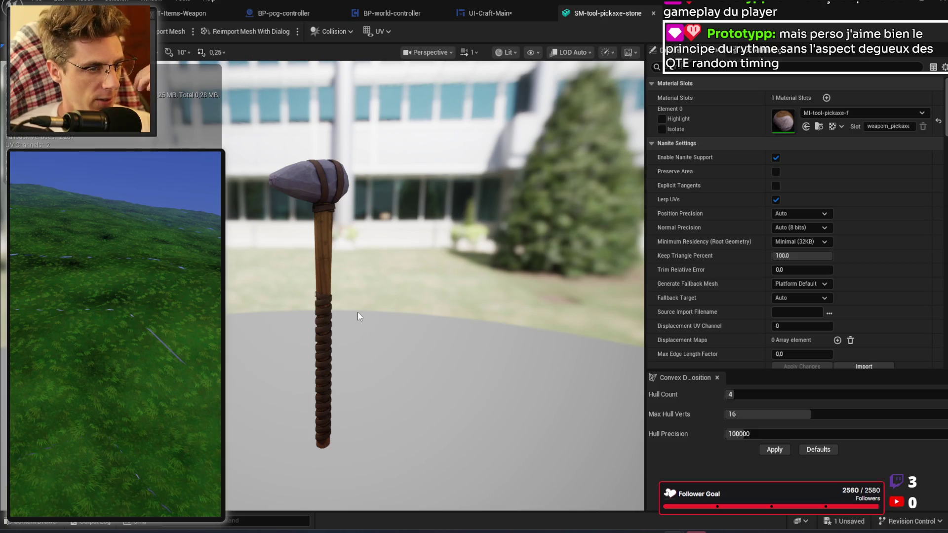
Step: Cycle from the T-Items-Weapon table to the placeable-furniture data table and scroll its rows
{"action": "left_click", "coordinate": [180, 12]}
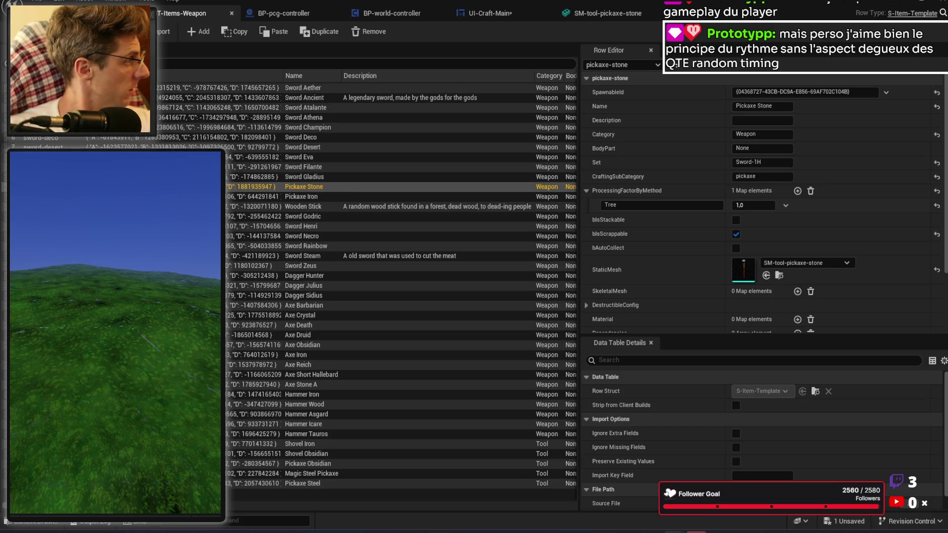
{"action": "key", "text": "ctrl+Tab"}
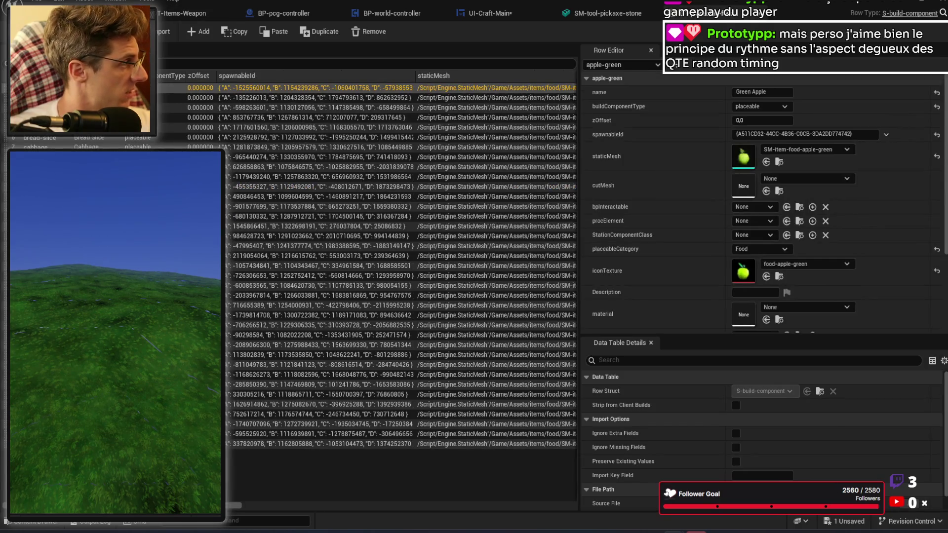
{"action": "key", "text": "ctrl+Tab"}
{"action": "key", "text": "ctrl+Tab"}
{"action": "key", "text": "ctrl+Tab"}
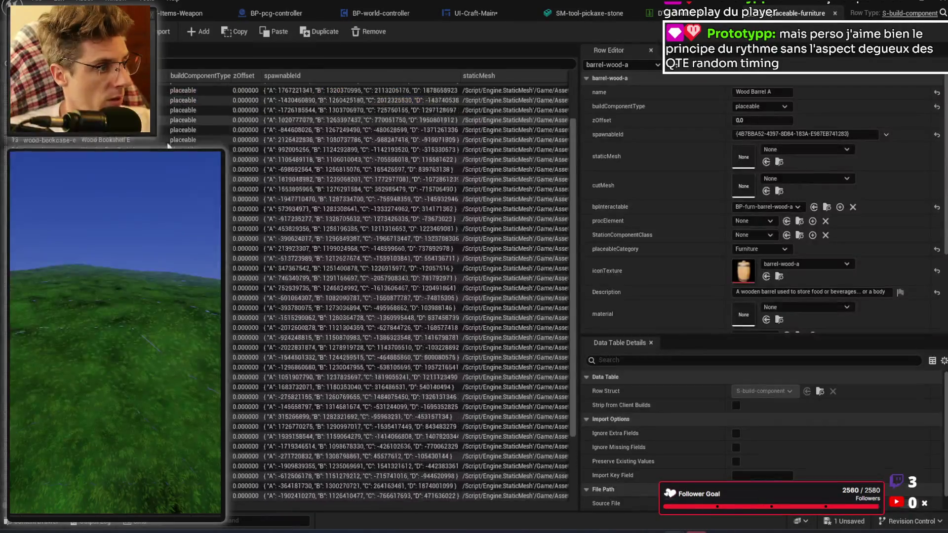
{"action": "scroll", "coordinate": [228, 173], "scroll_direction": "down", "scroll_amount": 5}
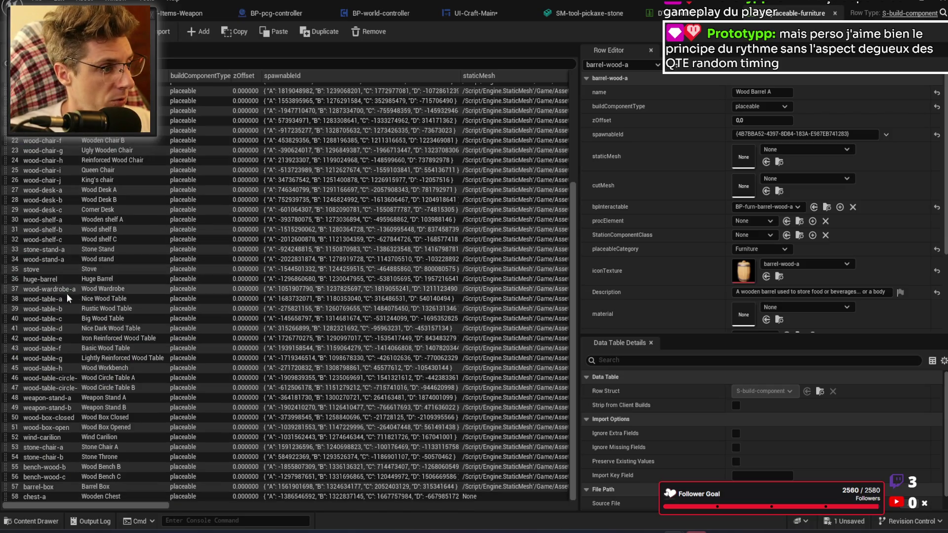
Step: Review the Nice, Rustic, Big and Wood Circle Table B entries in the Row Editor
{"action": "left_click", "coordinate": [51, 301]}
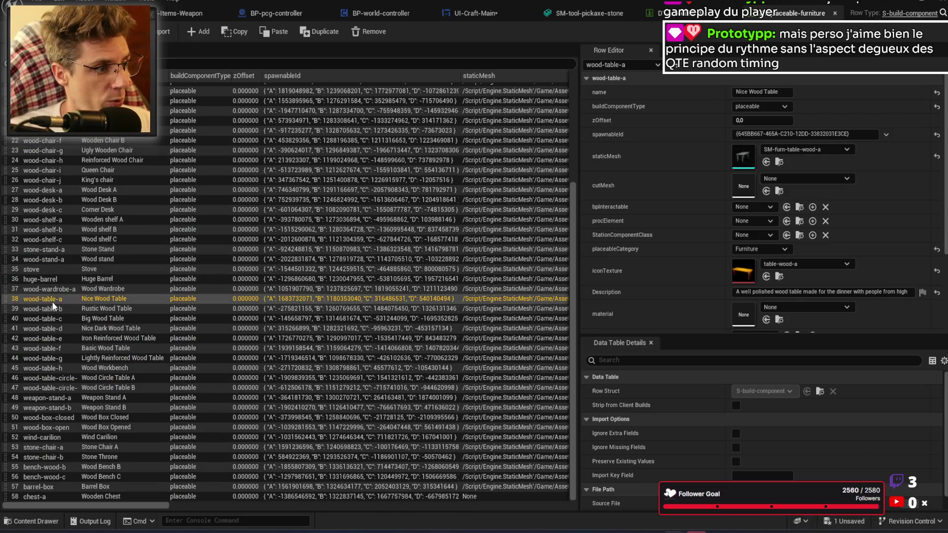
{"action": "left_click", "coordinate": [57, 308]}
{"action": "left_click", "coordinate": [57, 320]}
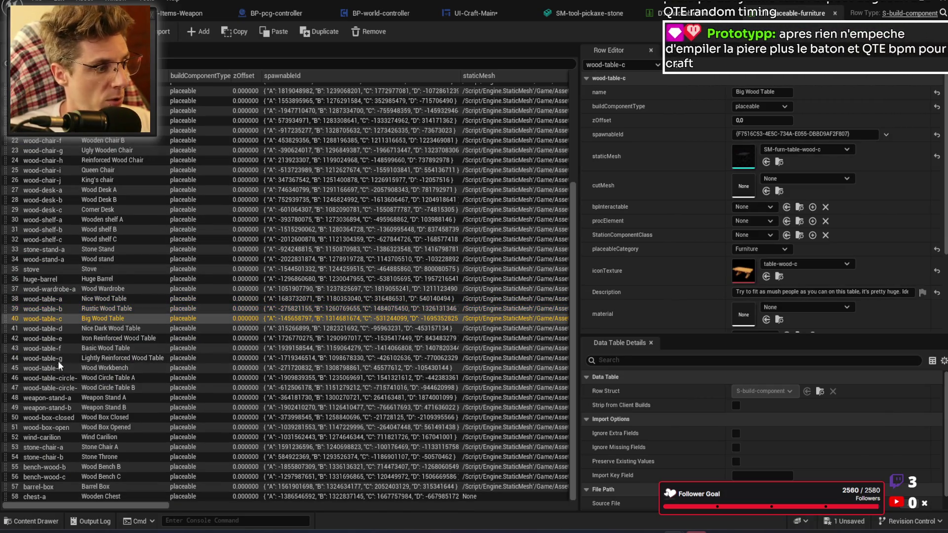
{"action": "left_click", "coordinate": [125, 300]}
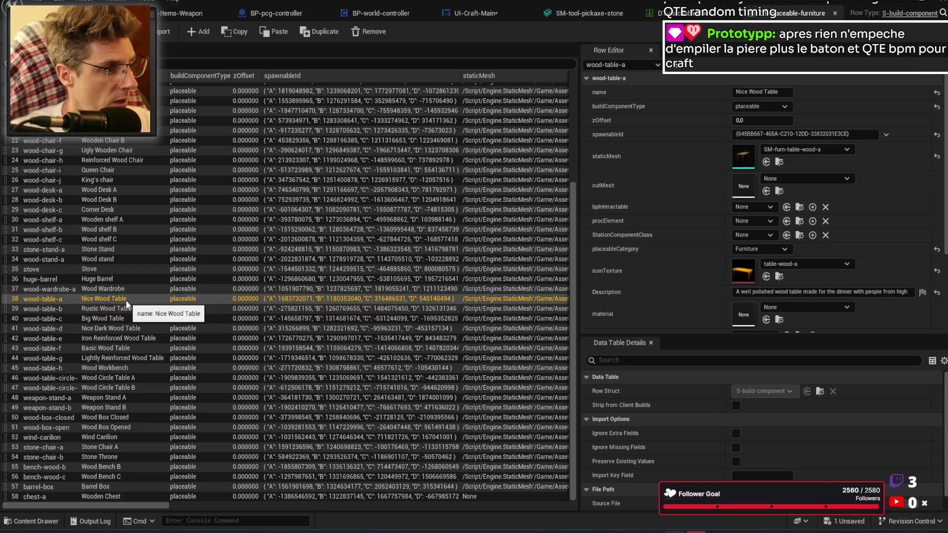
{"action": "key", "text": "Down"}
{"action": "key", "text": "Down"}
{"action": "key", "text": "Down"}
{"action": "key", "text": "Down"}
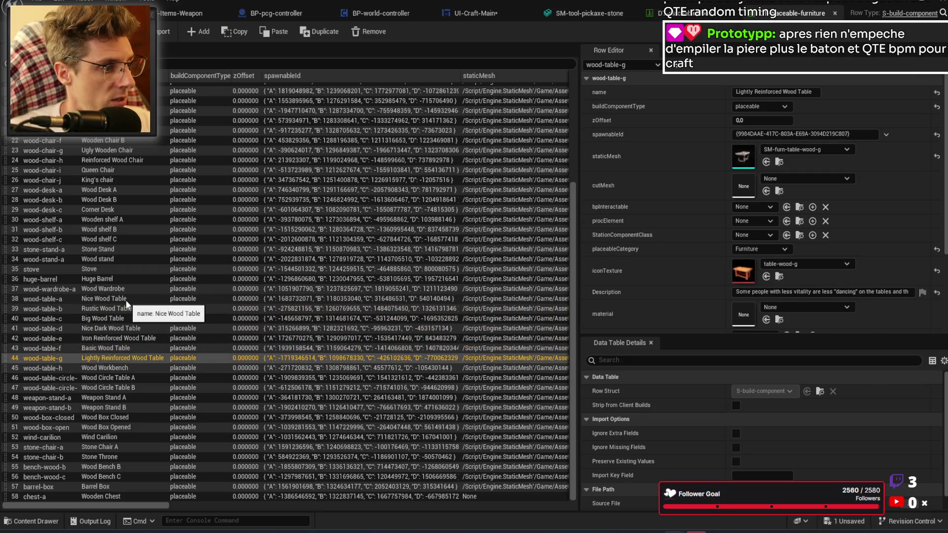
{"action": "key", "text": "Down"}
{"action": "key", "text": "Down"}
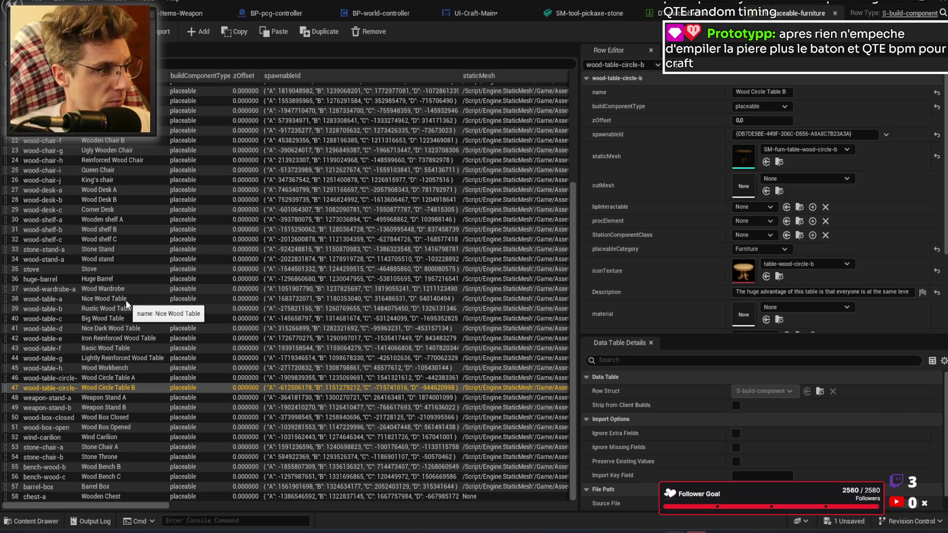
Step: Check the Wood Desk A, Corner Desk and Wood Desk B entries, then resume the YouTube crafting video
{"action": "key", "text": "Up"}
{"action": "key", "text": "Up"}
{"action": "key", "text": "Up"}
{"action": "key", "text": "Up"}
{"action": "key", "text": "Up"}
{"action": "key", "text": "Up"}
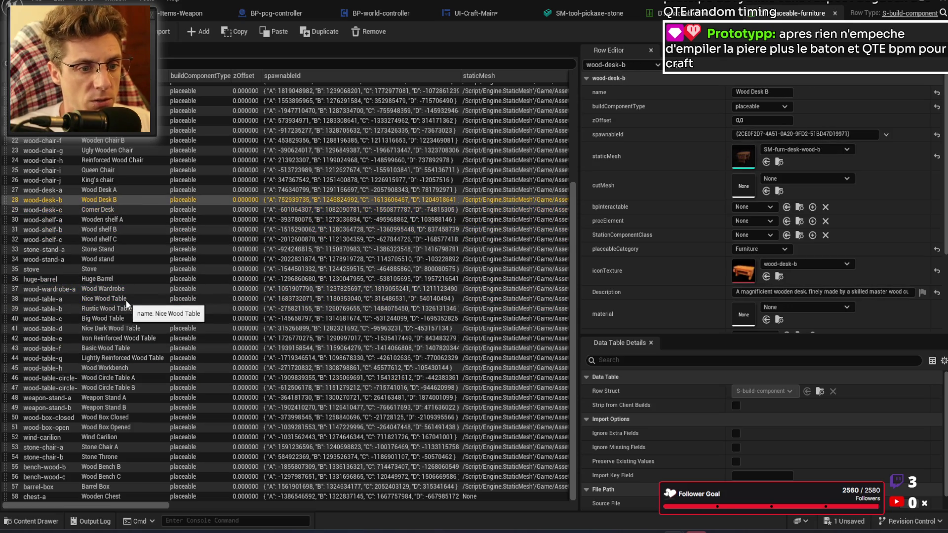
{"action": "key", "text": "Up"}
{"action": "key", "text": "Up"}
{"action": "key", "text": "Up"}
{"action": "key", "text": "Down"}
{"action": "key", "text": "Down"}
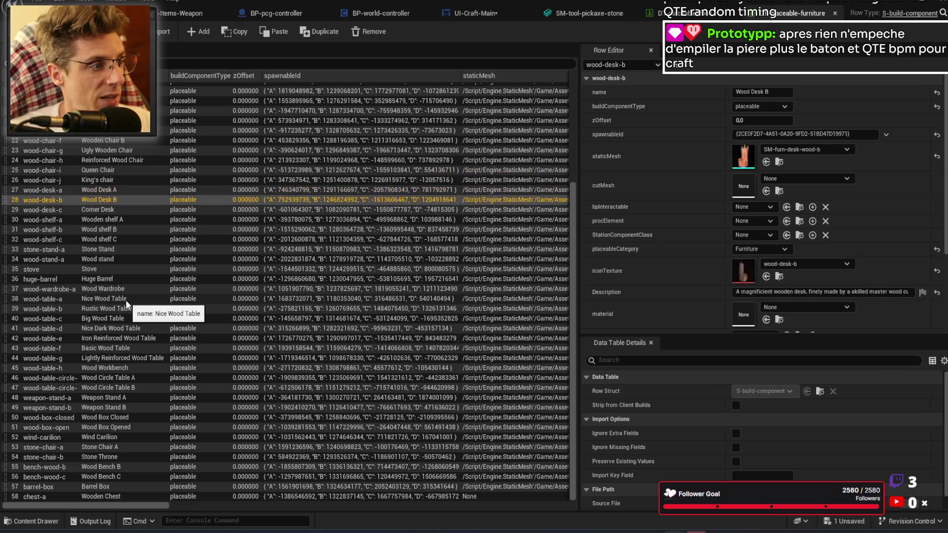
{"action": "key", "text": "Down"}
{"action": "key", "text": "Down"}
{"action": "key", "text": "Up"}
{"action": "key", "text": "Up"}
{"action": "key", "text": "Down"}
{"action": "key", "text": "Down"}
{"action": "key", "text": "Down"}
{"action": "key", "text": "Up"}
{"action": "key", "text": "Up"}
{"action": "key", "text": "Up"}
{"action": "key", "text": "Up"}
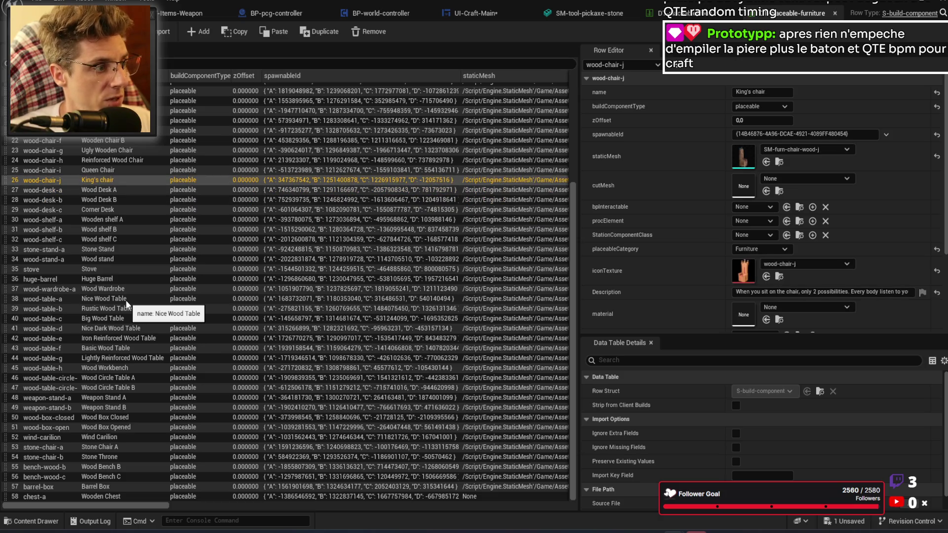
{"action": "key", "text": "Down"}
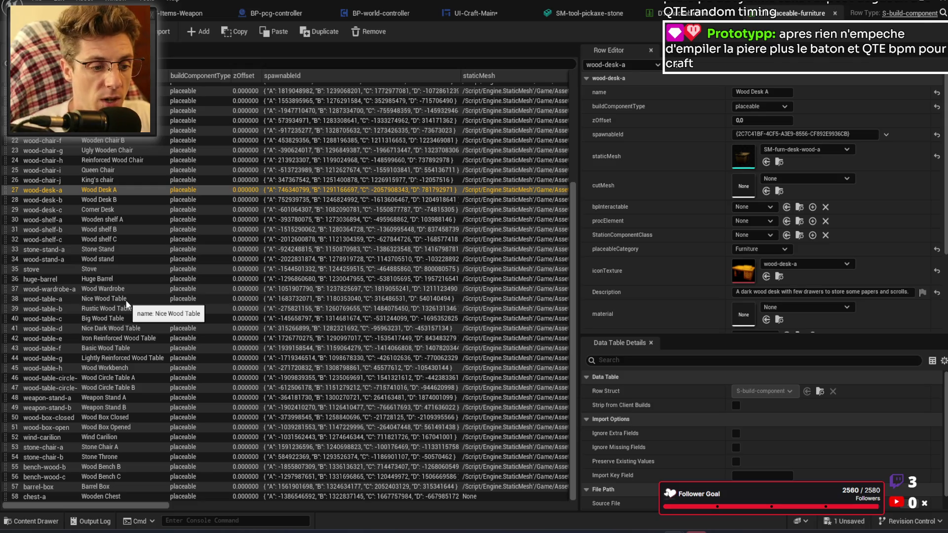
{"action": "left_click", "coordinate": [609, 532]}
{"action": "left_click", "coordinate": [523, 320]}
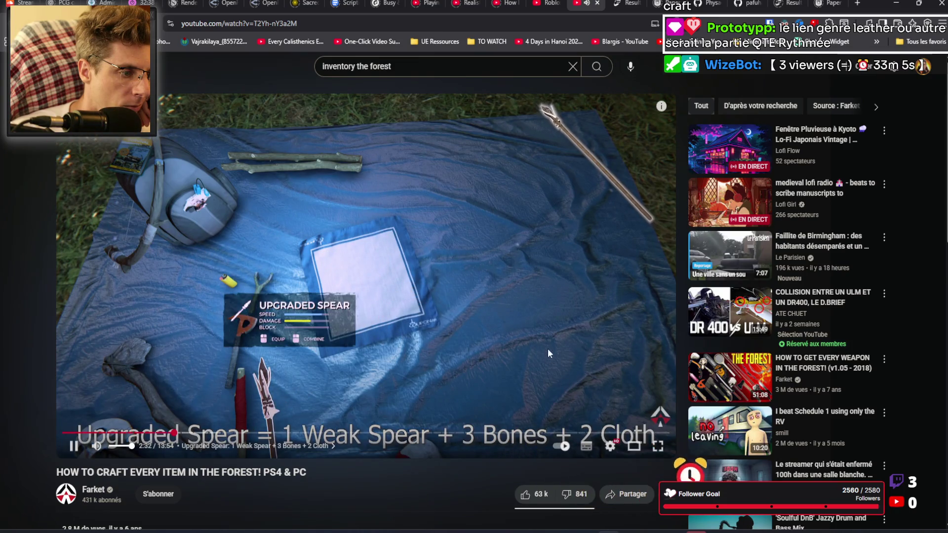
Step: Pause on the Upgraded Spear recipe (Weak Spear, 3 Bones, 2 Cloth), then resume playback
{"action": "left_click", "coordinate": [533, 325]}
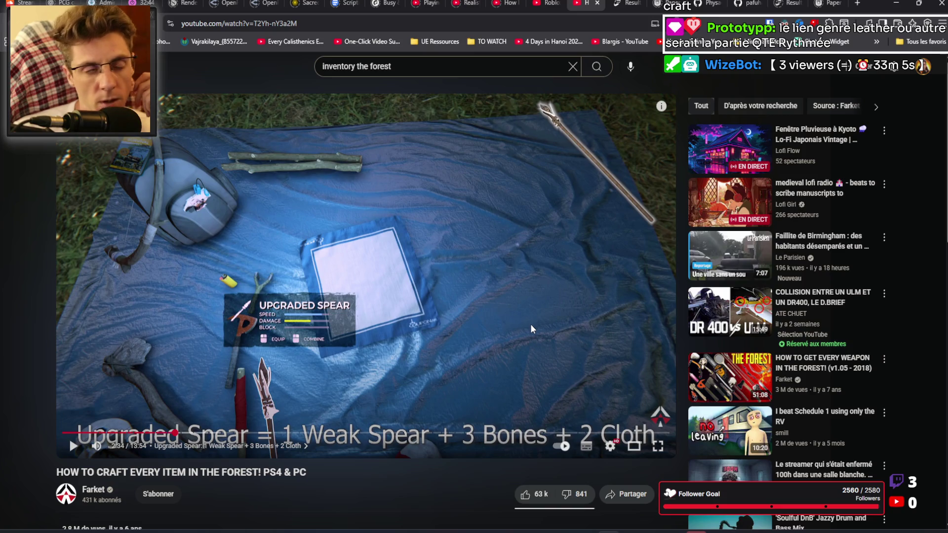
{"action": "left_click", "coordinate": [463, 317]}
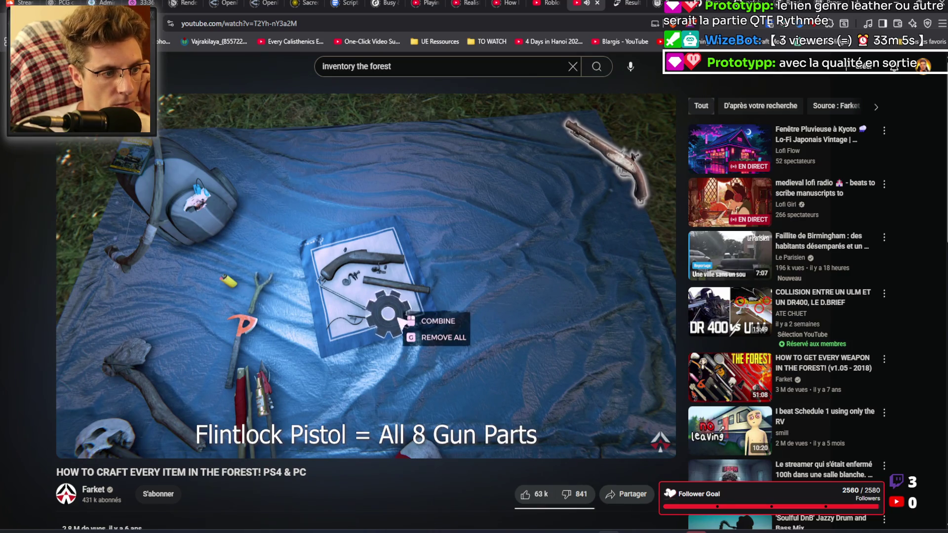
Step: Pause the video at 3:35 on the Arrows recipe: 1 Stick and 5 Feathers make 5 arrows
{"action": "mouse_move", "coordinate": [460, 315]}
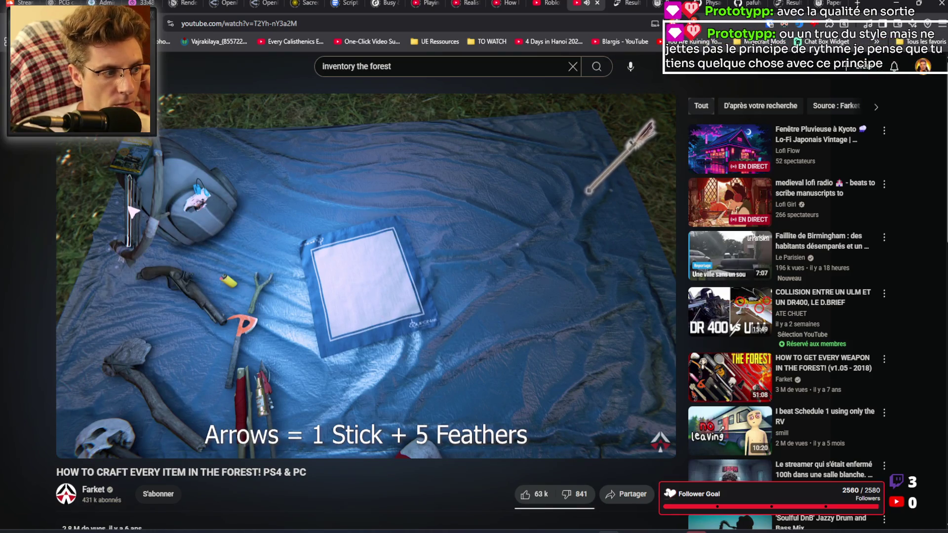
{"action": "left_click", "coordinate": [492, 245]}
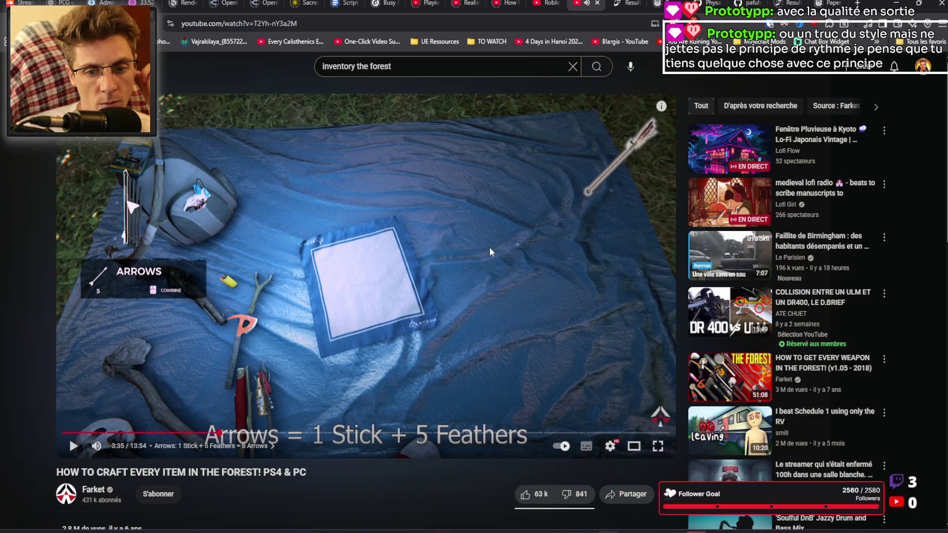
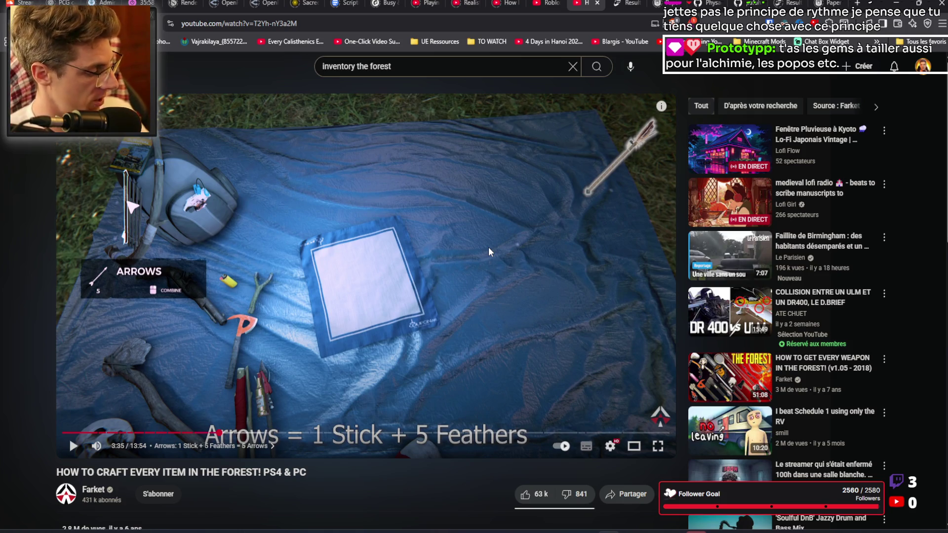
Step: Search YouTube for 'vintage story chisel', watch the first chisel short, then return to the results
{"action": "triple_click", "coordinate": [390, 66]}
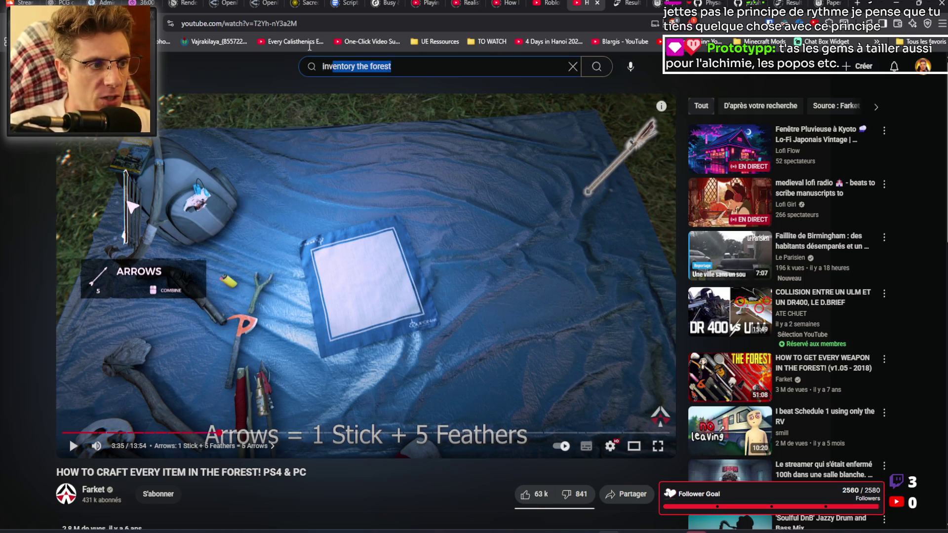
{"action": "type", "text": "vintage "}
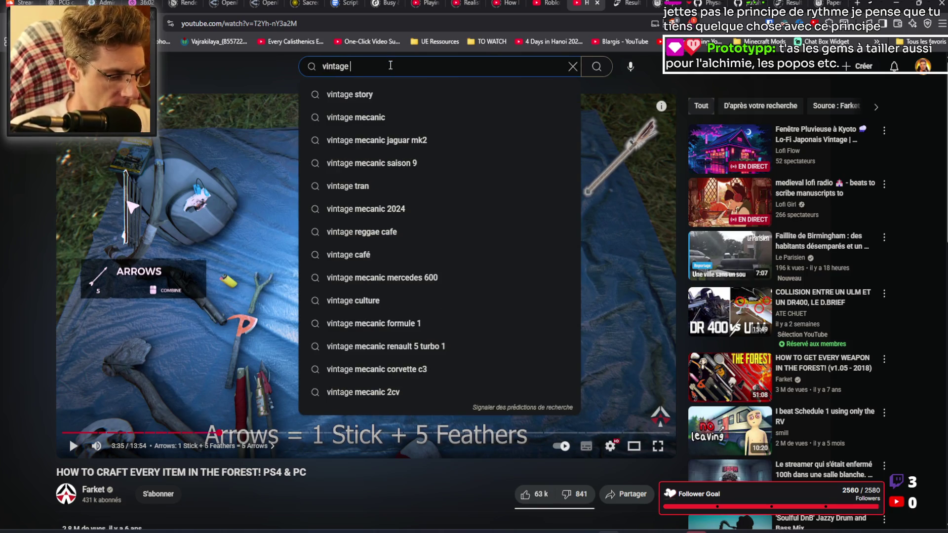
{"action": "type", "text": "story "}
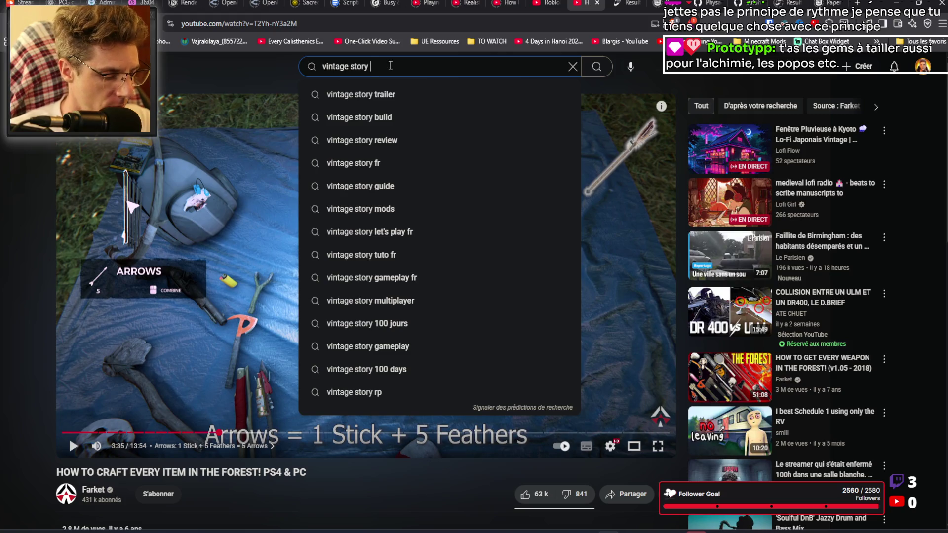
{"action": "type", "text": "chisel"}
{"action": "key", "text": "Return"}
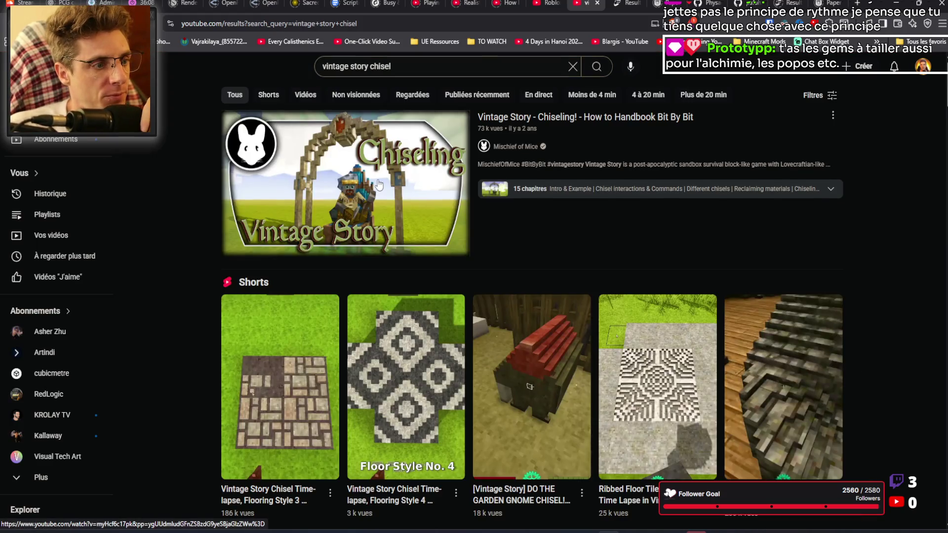
{"action": "mouse_move", "coordinate": [379, 184]}
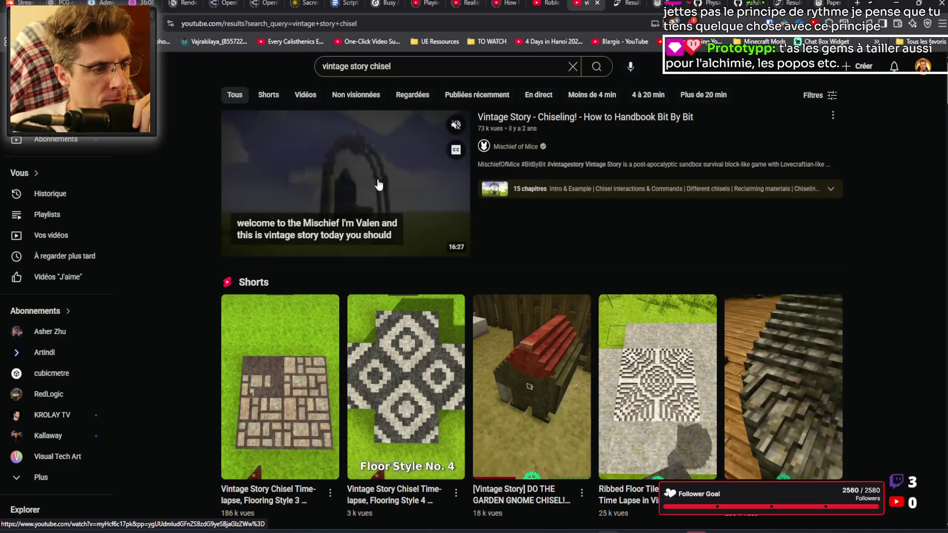
{"action": "left_click", "coordinate": [265, 406]}
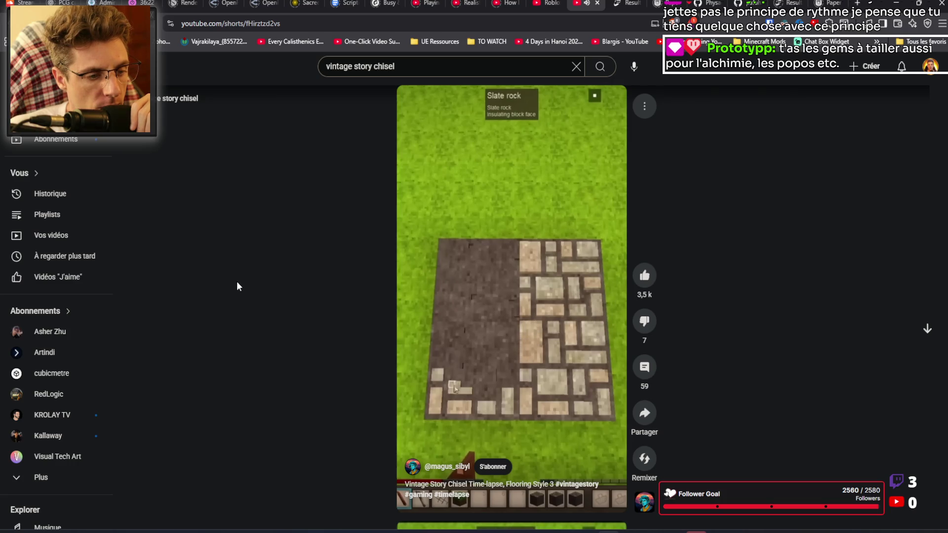
{"action": "key", "text": "alt+Left"}
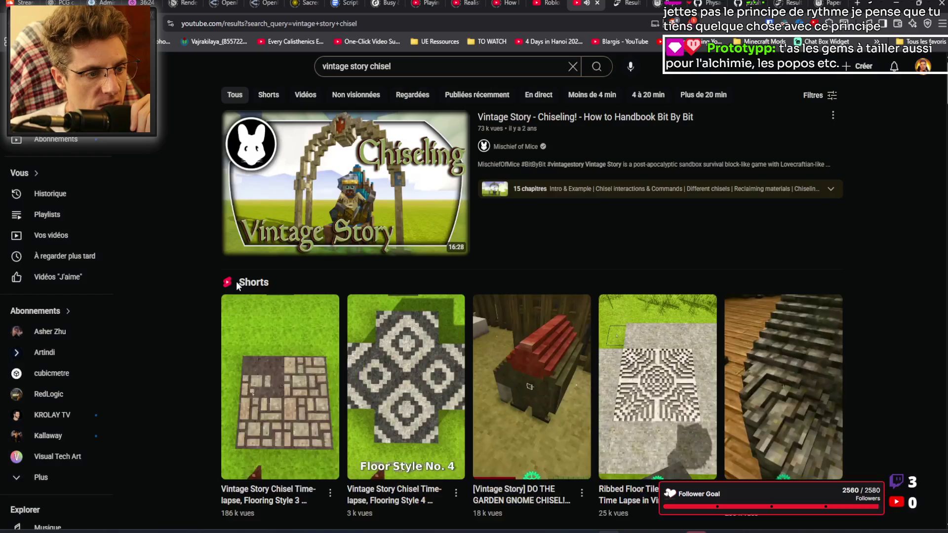
Step: Watch the 'Floor Style No. 4' short, then continue to the garden gnome chisel short
{"action": "left_click", "coordinate": [434, 316]}
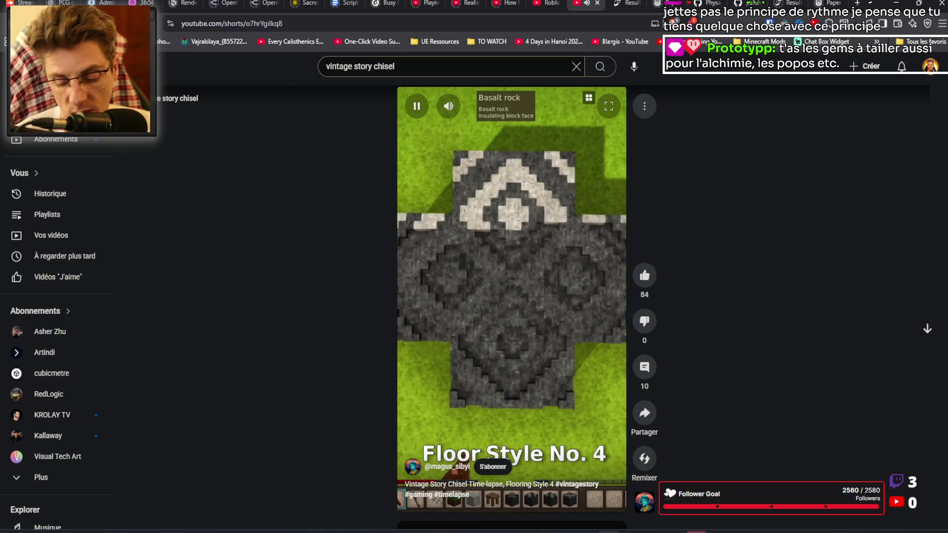
{"action": "scroll", "coordinate": [529, 317], "scroll_direction": "down", "scroll_amount": 1}
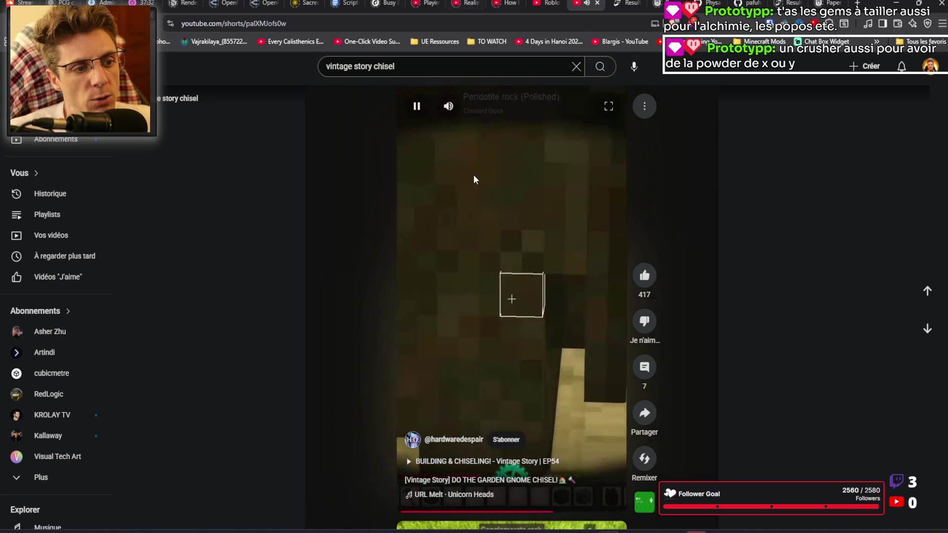
Step: Toggle the garden gnome short between playing and paused, leaving it paused
{"action": "left_click", "coordinate": [469, 285]}
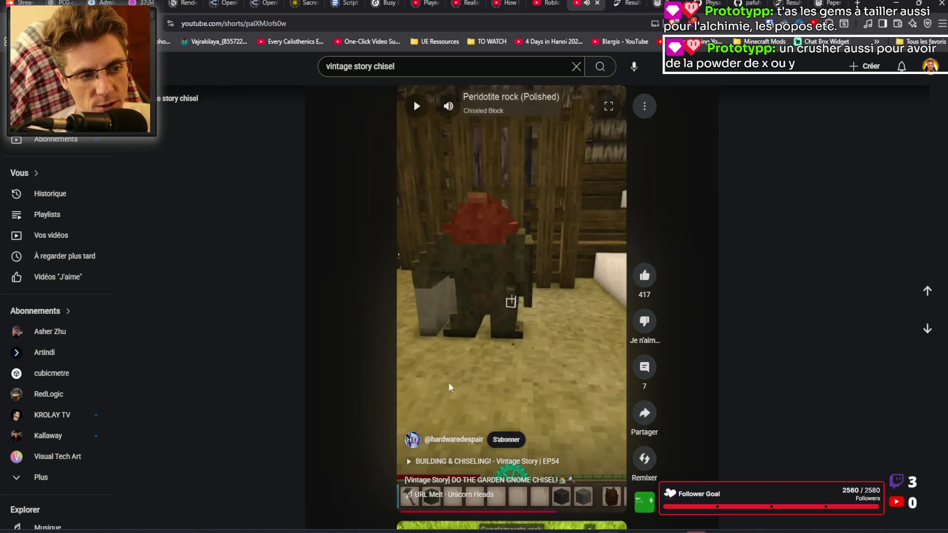
{"action": "left_click", "coordinate": [463, 352]}
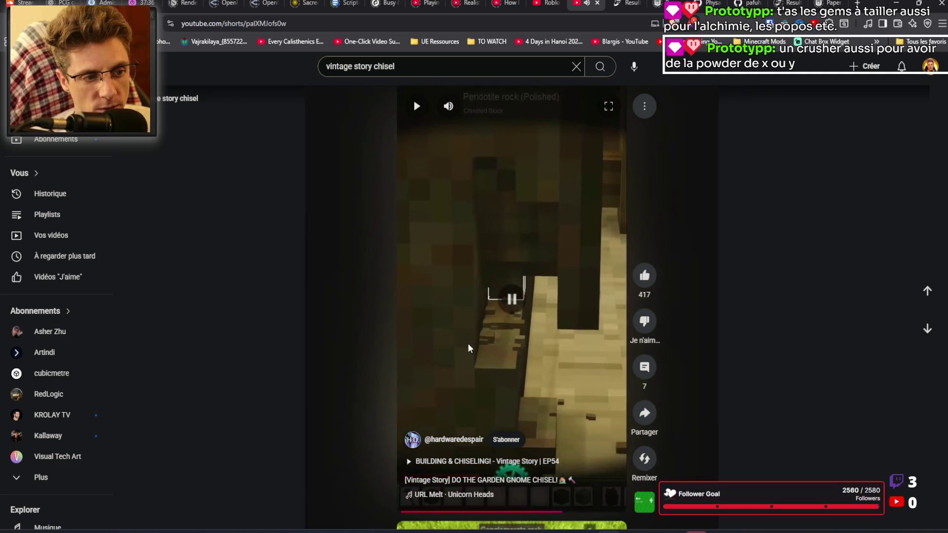
{"action": "left_click", "coordinate": [524, 324]}
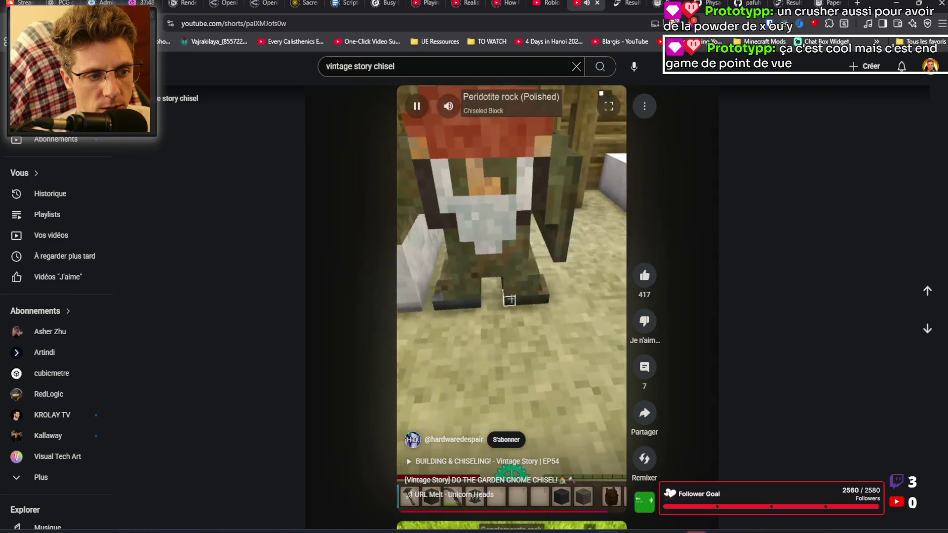
{"action": "left_click", "coordinate": [526, 308]}
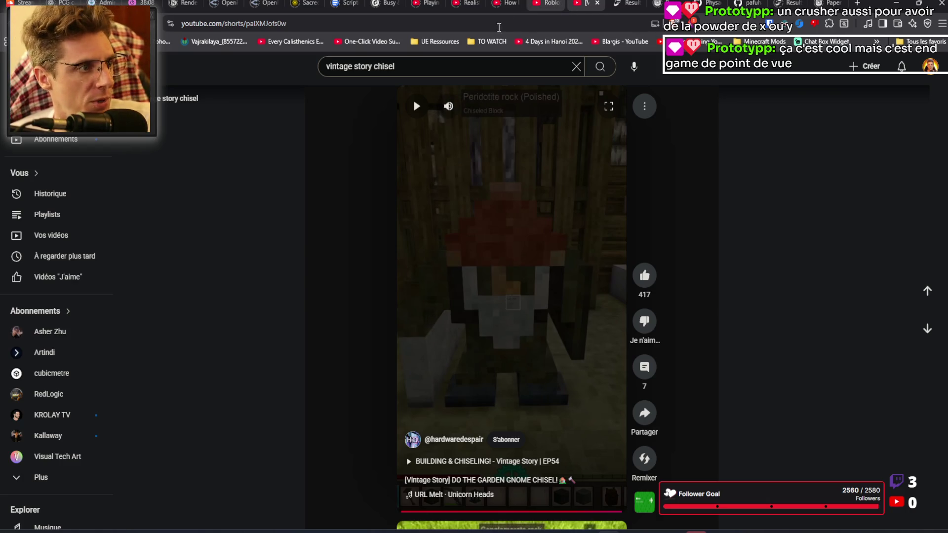
Step: Switch to the SoundCloud dnb playlist, lower the system volume, and return to Unreal Editor
{"action": "key", "text": "ctrl+1"}
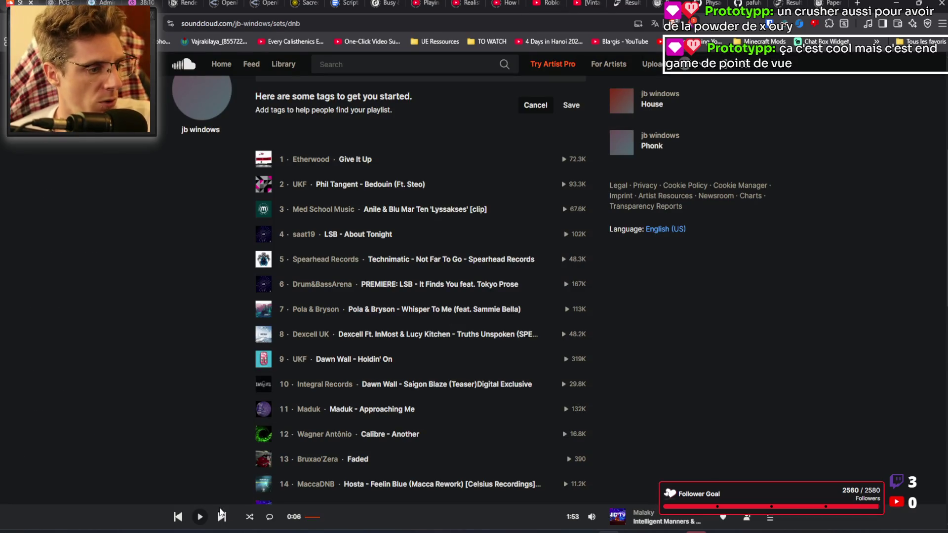
{"action": "key", "text": "XF86AudioLowerVolume"}
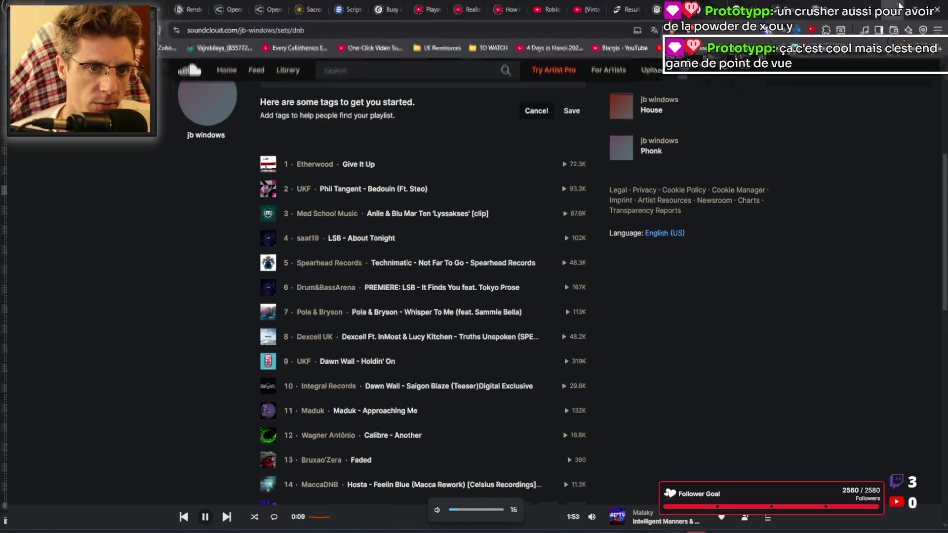
{"action": "key", "text": "alt+Tab"}
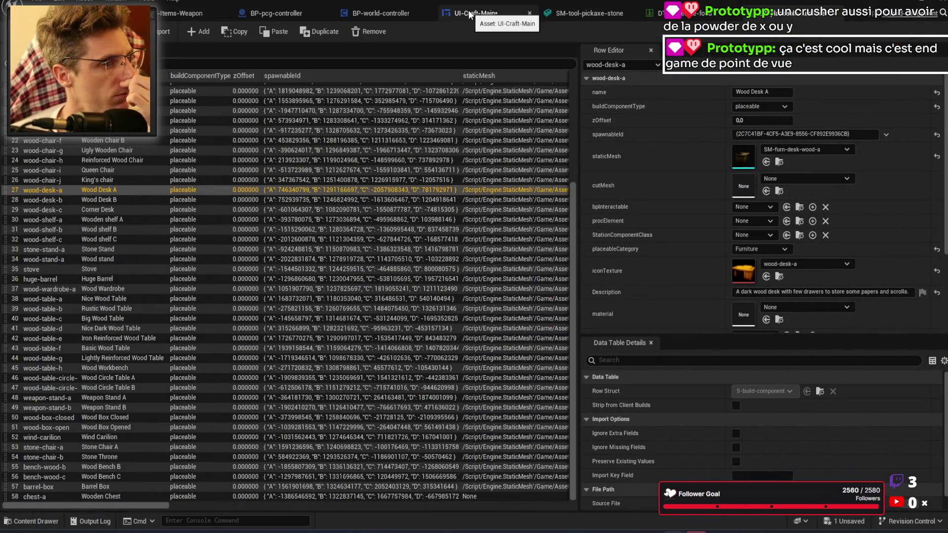
Step: Show UI-Craft-Main in the designer, frame the canvas, and select the grid panel and Character label
{"action": "left_click", "coordinate": [479, 13]}
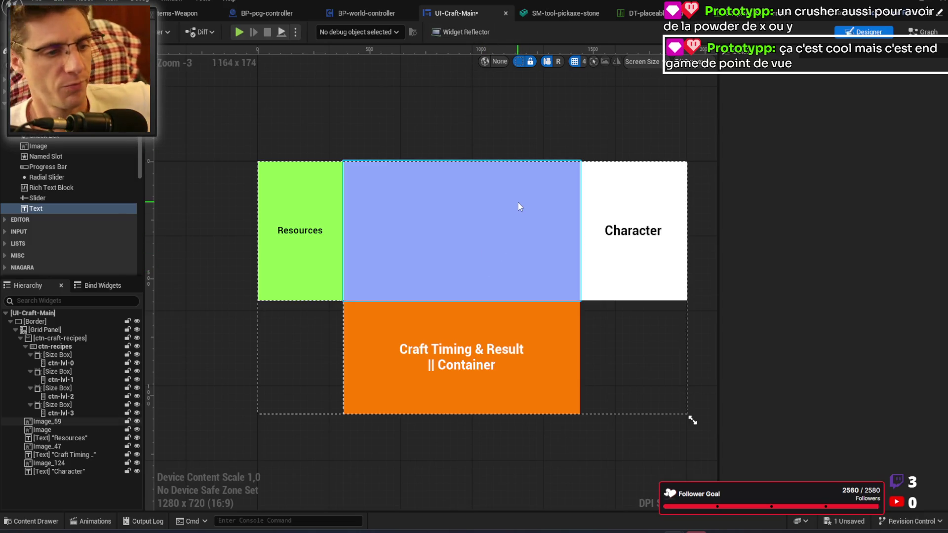
{"action": "scroll", "coordinate": [276, 391], "scroll_direction": "up", "scroll_amount": 1}
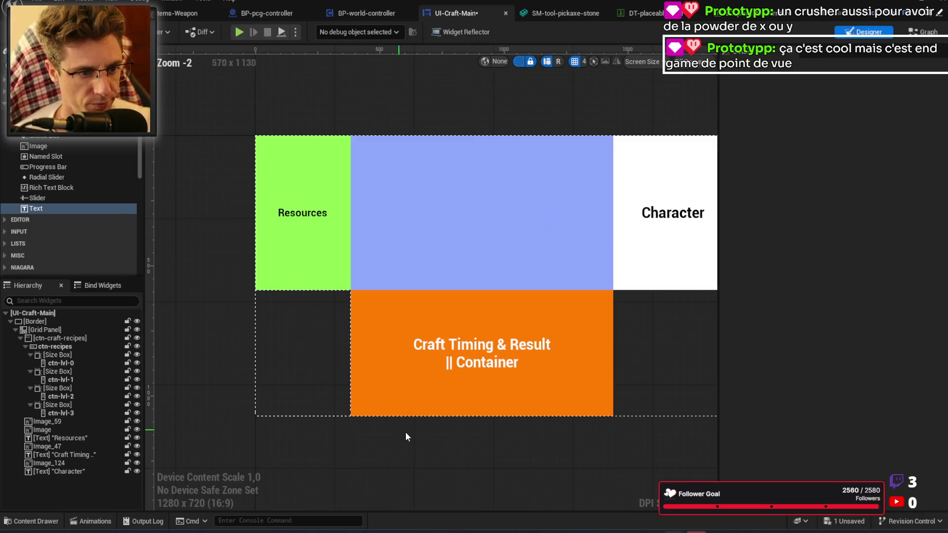
{"action": "left_click_drag", "start_coordinate": [538, 436], "coordinate": [468, 434]}
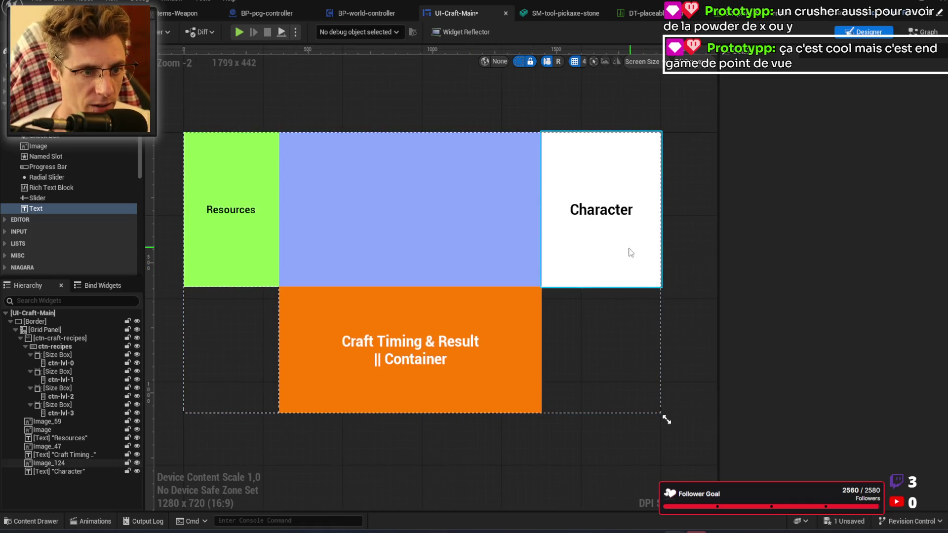
{"action": "mouse_move", "coordinate": [614, 374]}
{"action": "left_mouse_down"}
{"action": "mouse_move", "coordinate": [625, 385]}
{"action": "mouse_move", "coordinate": [607, 335]}
{"action": "left_mouse_up"}
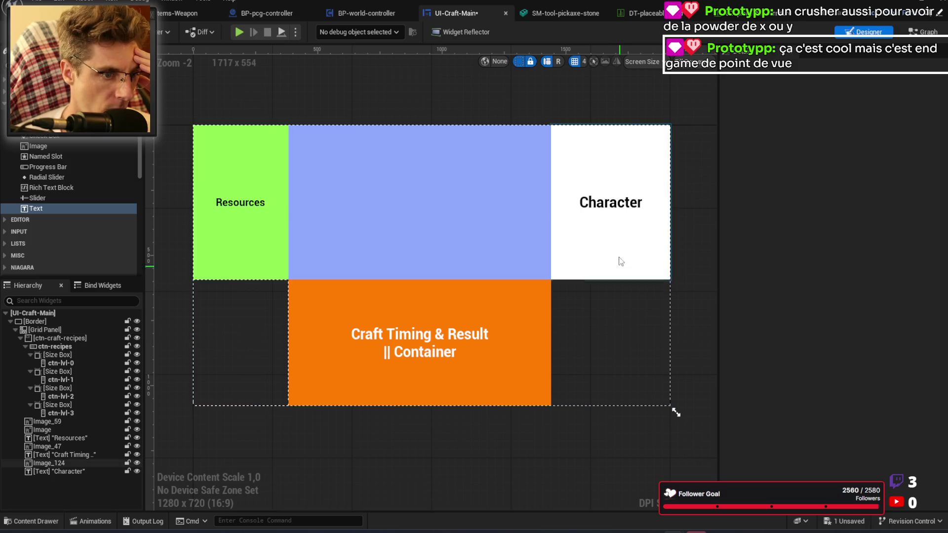
{"action": "left_click", "coordinate": [603, 351]}
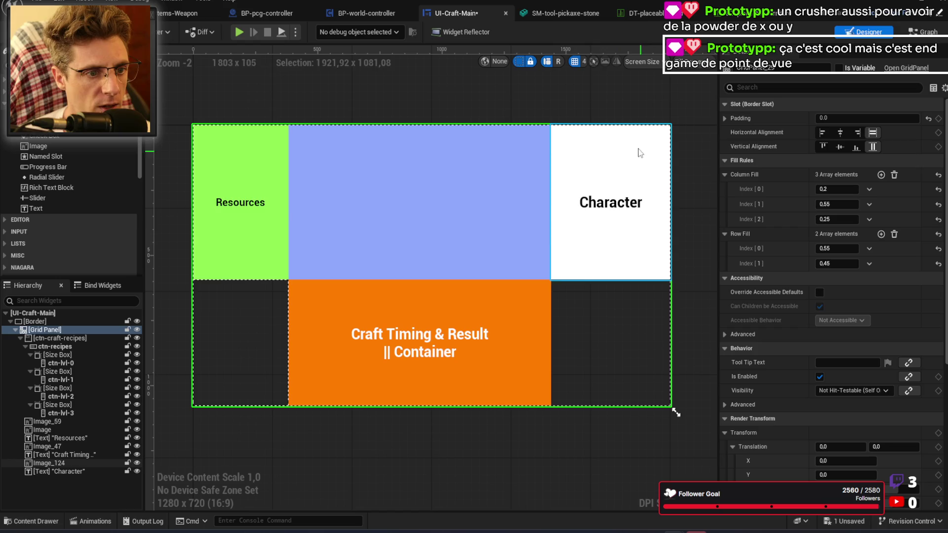
{"action": "left_click", "coordinate": [609, 209]}
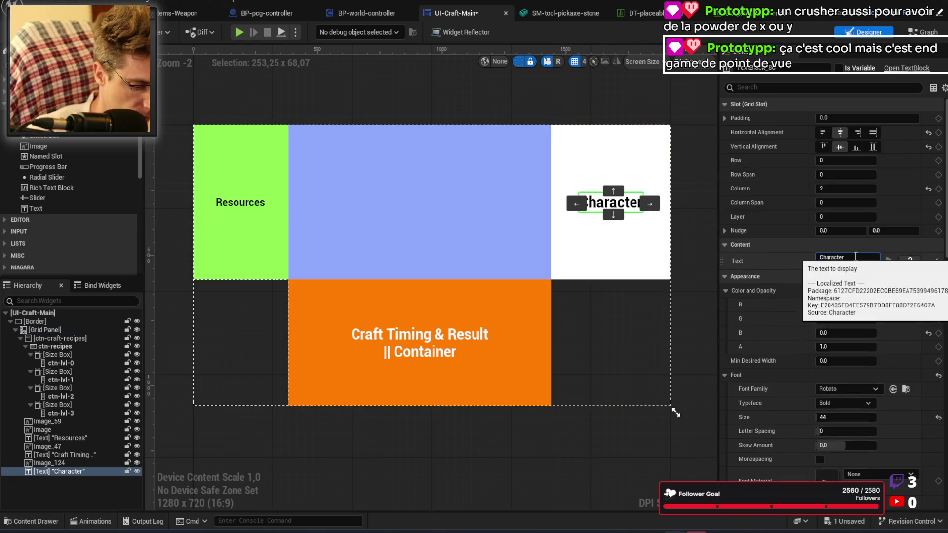
Step: Confirm the 'Character Gear' label text with centred justification, and add a new image to the grid panel
{"action": "key", "text": "Return"}
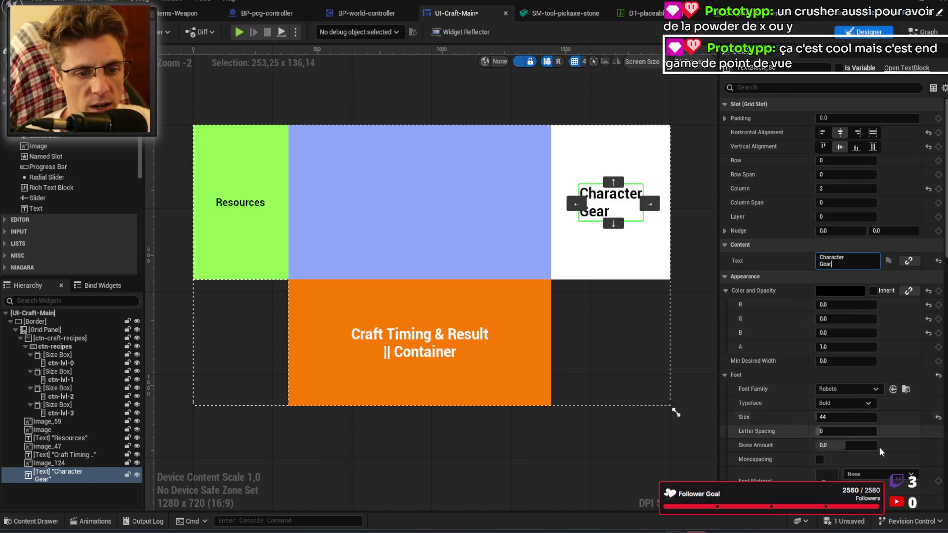
{"action": "scroll", "coordinate": [865, 414], "scroll_direction": "down", "scroll_amount": 2}
{"action": "scroll", "coordinate": [865, 414], "scroll_direction": "down", "scroll_amount": 3}
{"action": "left_click", "coordinate": [847, 420]}
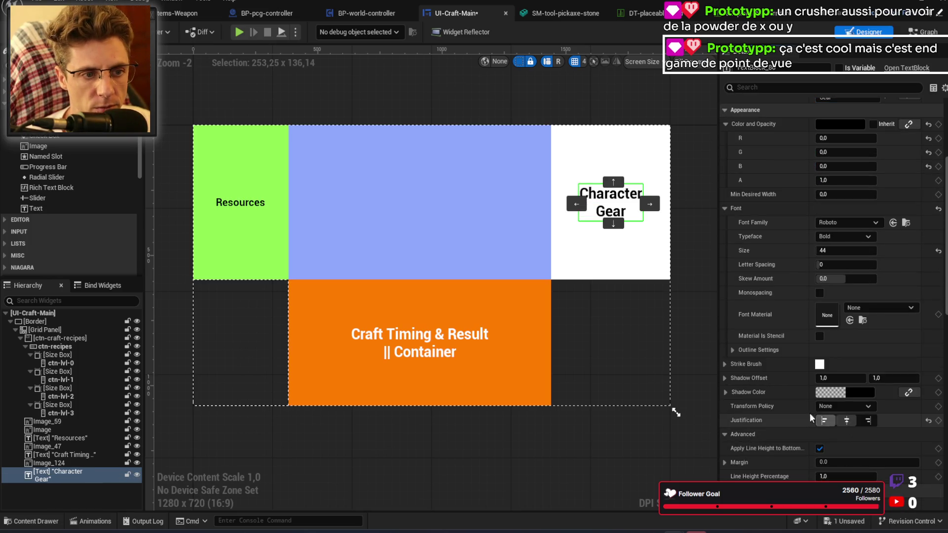
{"action": "left_click", "coordinate": [643, 337]}
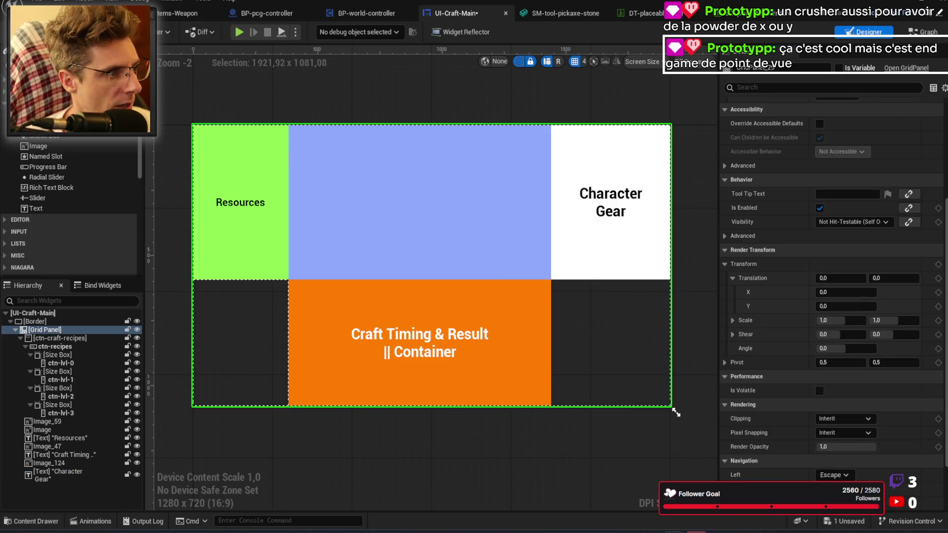
{"action": "mouse_move", "coordinate": [53, 149]}
{"action": "left_mouse_down"}
{"action": "mouse_move", "coordinate": [99, 330]}
{"action": "mouse_move", "coordinate": [85, 332]}
{"action": "left_mouse_up"}
Step: Move Image_163 down a row and right into the bottom-right grid cell
{"action": "left_click", "coordinate": [263, 258]}
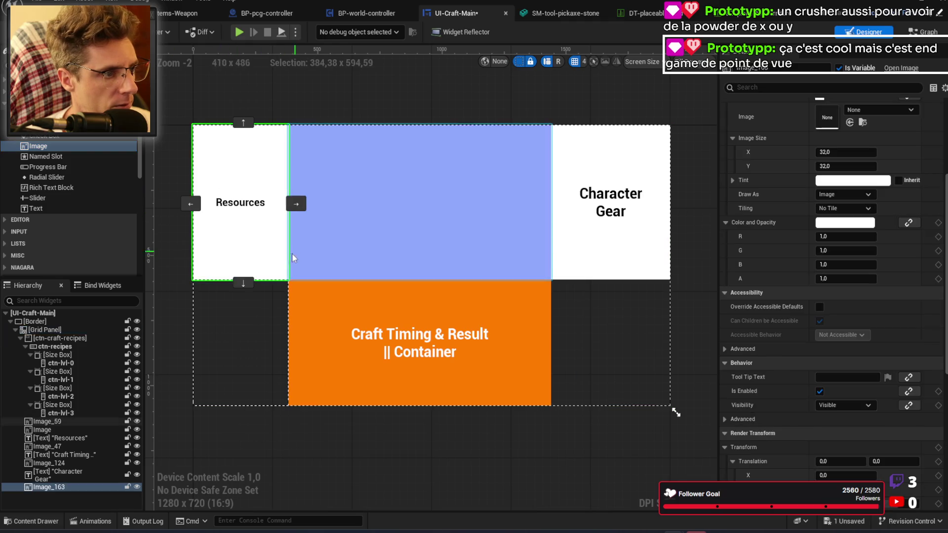
{"action": "left_click", "coordinate": [244, 277]}
{"action": "left_click", "coordinate": [302, 345]}
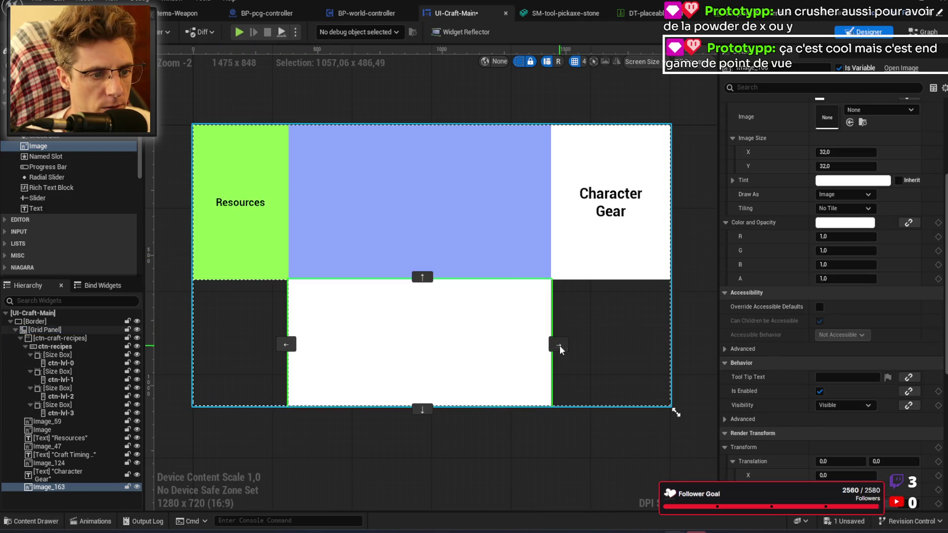
{"action": "left_click", "coordinate": [559, 345]}
Step: Tint Image_163 saturated purple (9F19FFFF) and add a new Text Block to the grid
{"action": "left_click", "coordinate": [848, 180]}
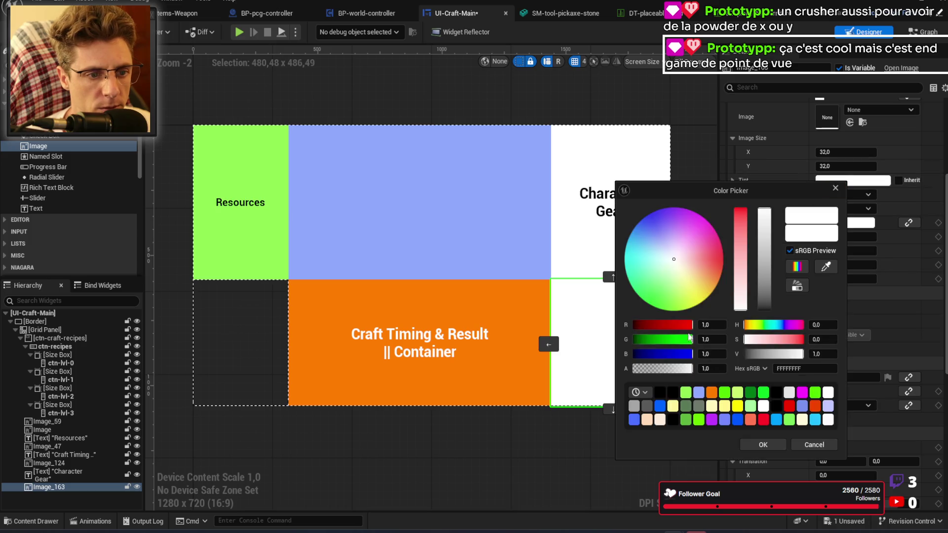
{"action": "mouse_move", "coordinate": [707, 260]}
{"action": "left_mouse_down"}
{"action": "mouse_move", "coordinate": [712, 252]}
{"action": "mouse_move", "coordinate": [687, 247]}
{"action": "mouse_move", "coordinate": [668, 217]}
{"action": "left_mouse_up"}
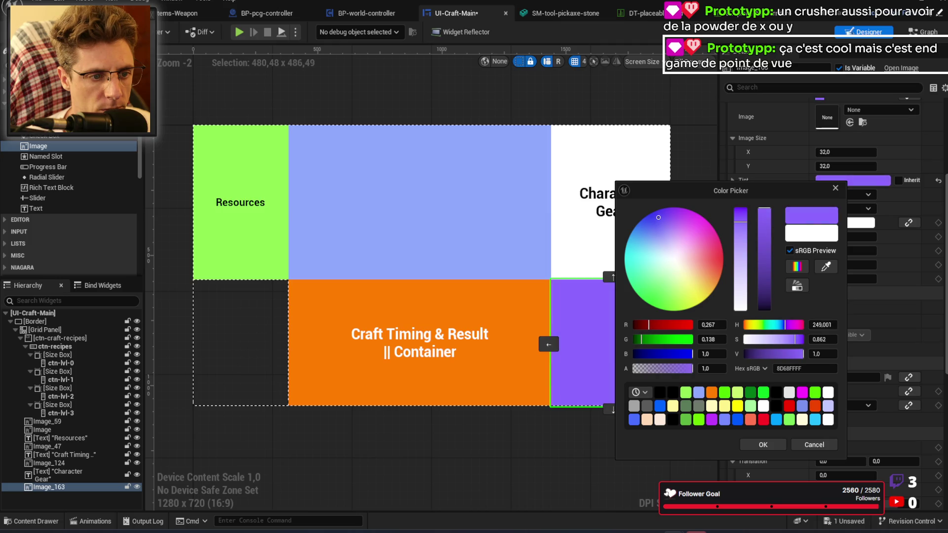
{"action": "left_click_drag", "start_coordinate": [664, 213], "coordinate": [666, 209]}
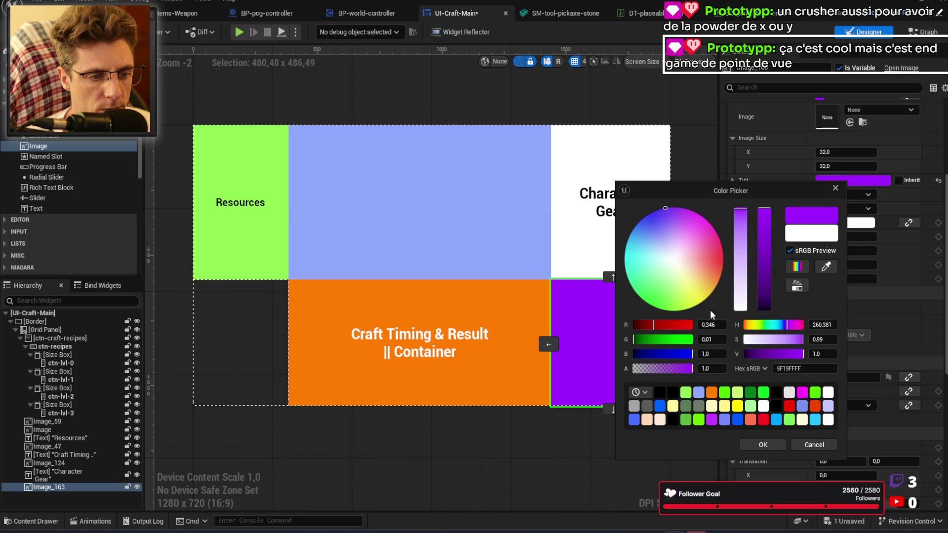
{"action": "left_click", "coordinate": [763, 445]}
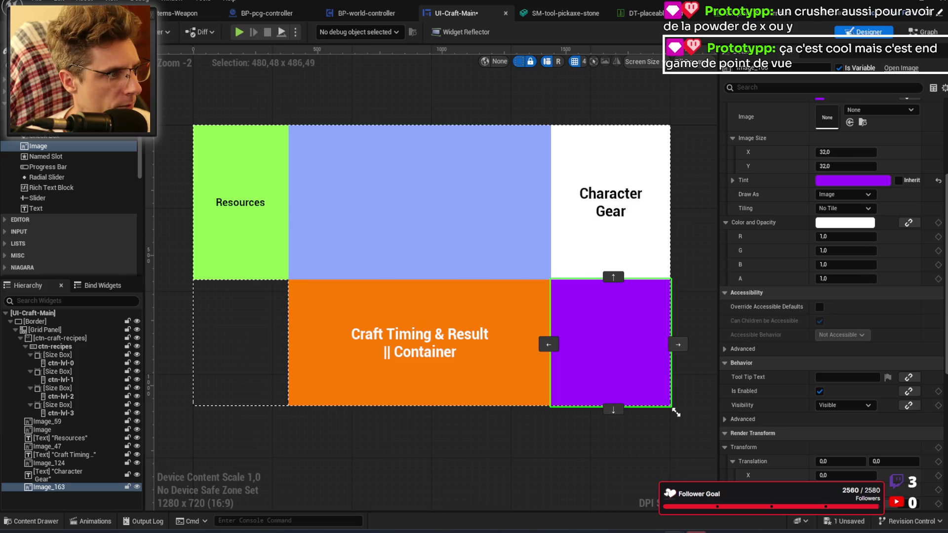
{"action": "mouse_move", "coordinate": [48, 206]}
{"action": "left_mouse_down"}
{"action": "mouse_move", "coordinate": [89, 256]}
{"action": "mouse_move", "coordinate": [59, 492]}
{"action": "left_mouse_up"}
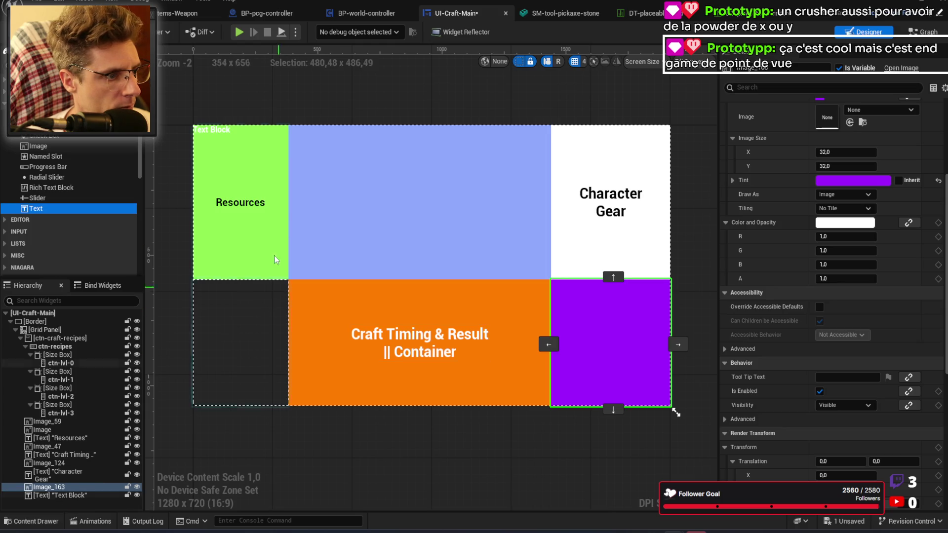
Step: Move the new text label into the purple cell and centre it horizontally and vertically
{"action": "left_click", "coordinate": [227, 133]}
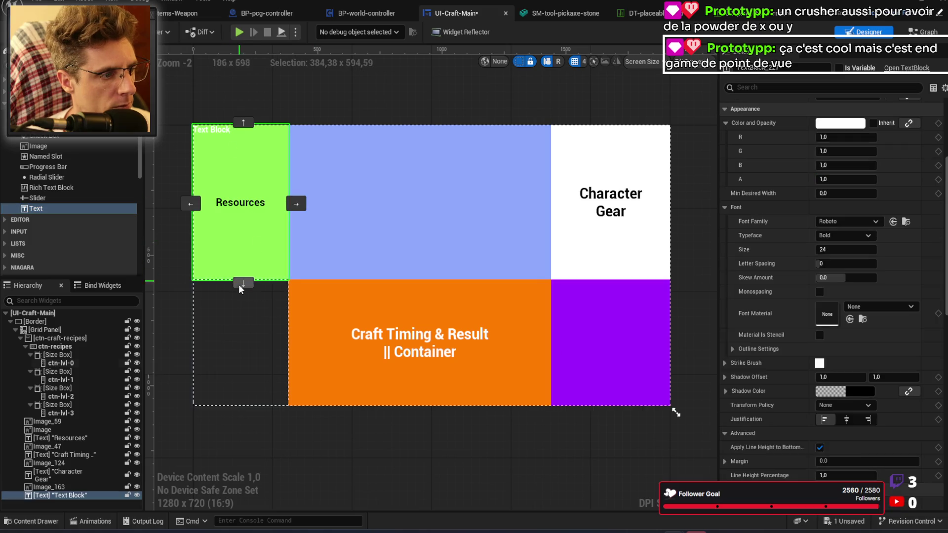
{"action": "left_click", "coordinate": [242, 280]}
{"action": "left_click", "coordinate": [296, 344]}
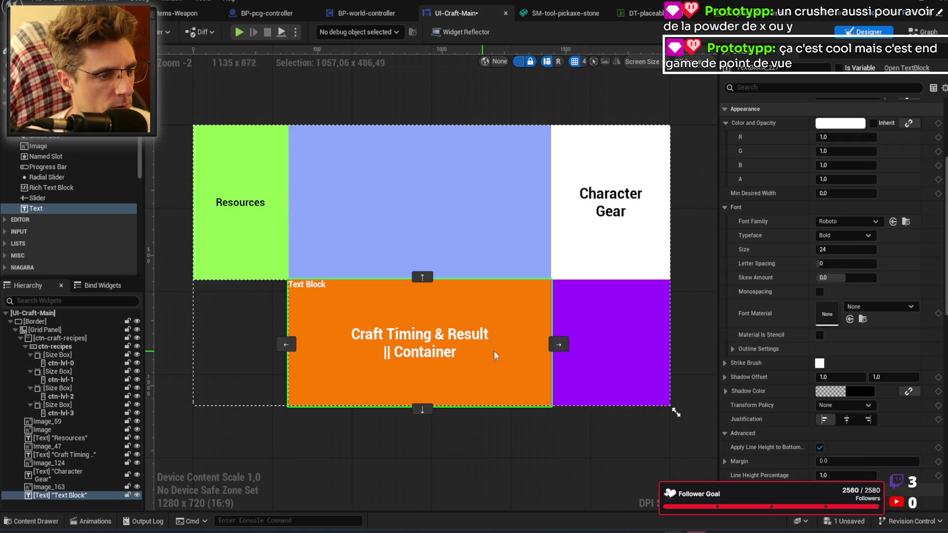
{"action": "left_click", "coordinate": [564, 344]}
{"action": "left_click", "coordinate": [847, 420]}
{"action": "scroll", "coordinate": [848, 346], "scroll_direction": "up", "scroll_amount": 5}
{"action": "left_click", "coordinate": [839, 146]}
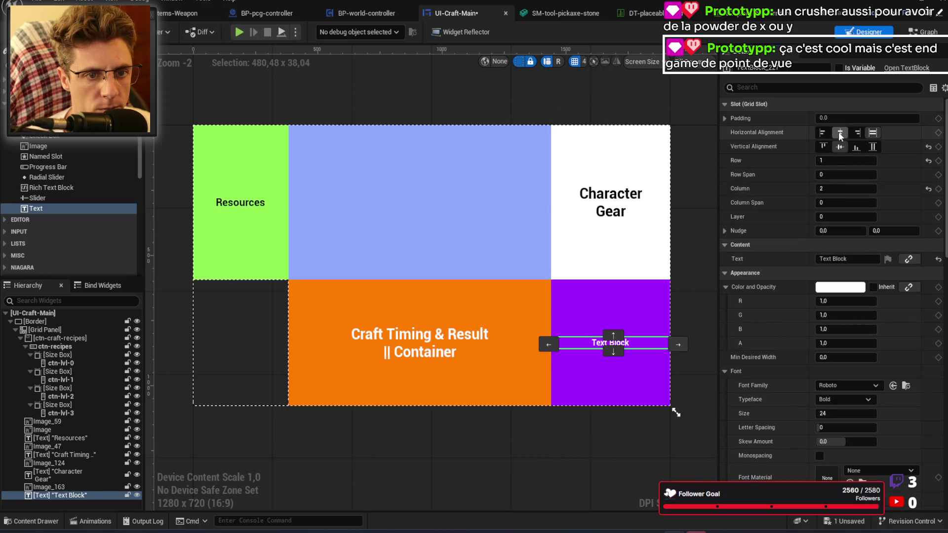
{"action": "left_click", "coordinate": [840, 133]}
Step: Change the label text to 'Stats' and enlarge its font size
{"action": "left_click", "coordinate": [867, 259]}
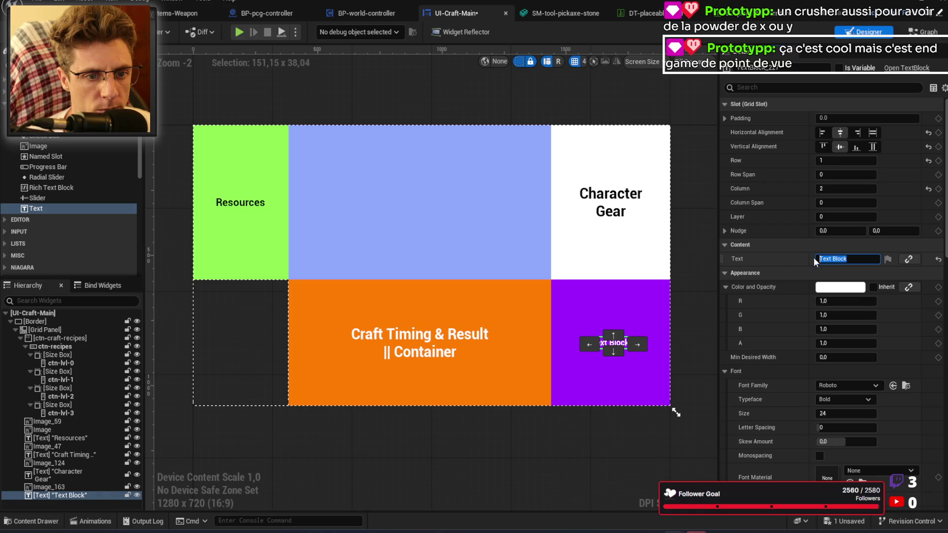
{"action": "type", "text": "Stats"}
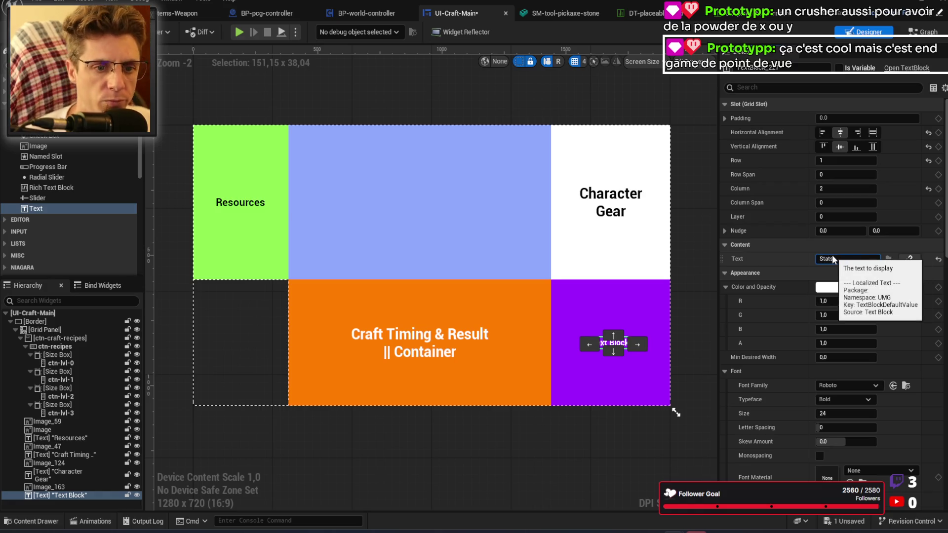
{"action": "key", "text": "Return"}
{"action": "left_click", "coordinate": [800, 274]}
{"action": "left_click", "coordinate": [800, 275]}
{"action": "left_click", "coordinate": [726, 286]}
{"action": "left_click", "coordinate": [859, 414]}
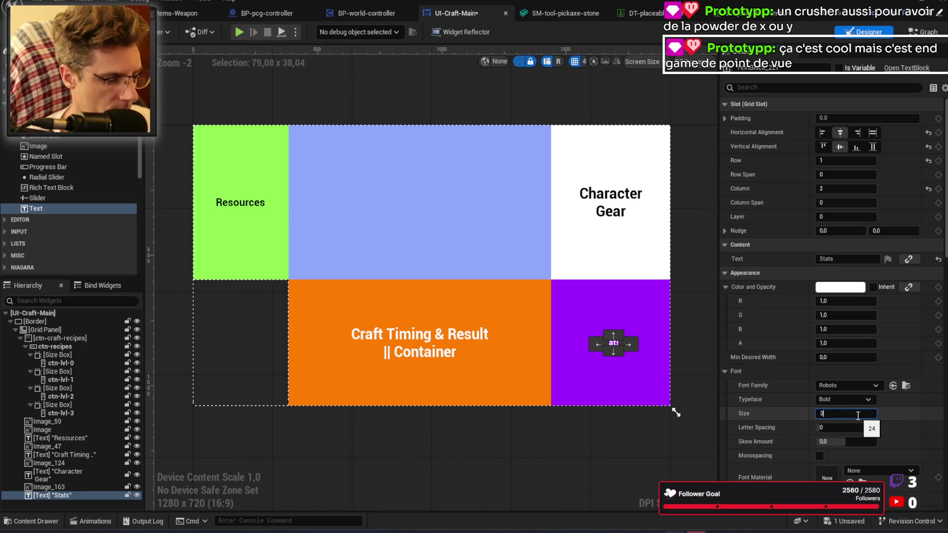
{"action": "type", "text": "2"}
{"action": "key", "text": "Return"}
{"action": "left_click", "coordinate": [627, 453]}
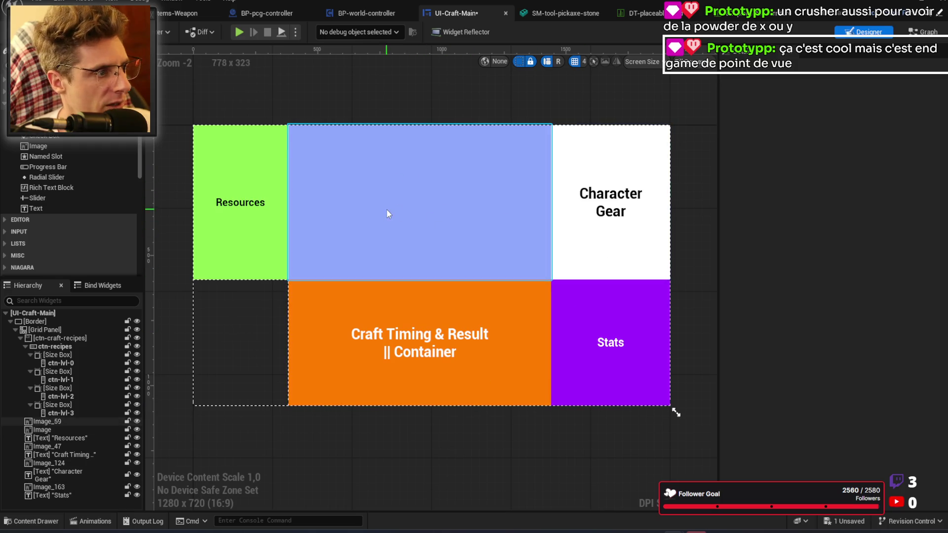
Step: Add a text label in the blue cell, centre it, and set its text to 'Physical Inventory'
{"action": "left_click_drag", "start_coordinate": [76, 208], "coordinate": [418, 221]}
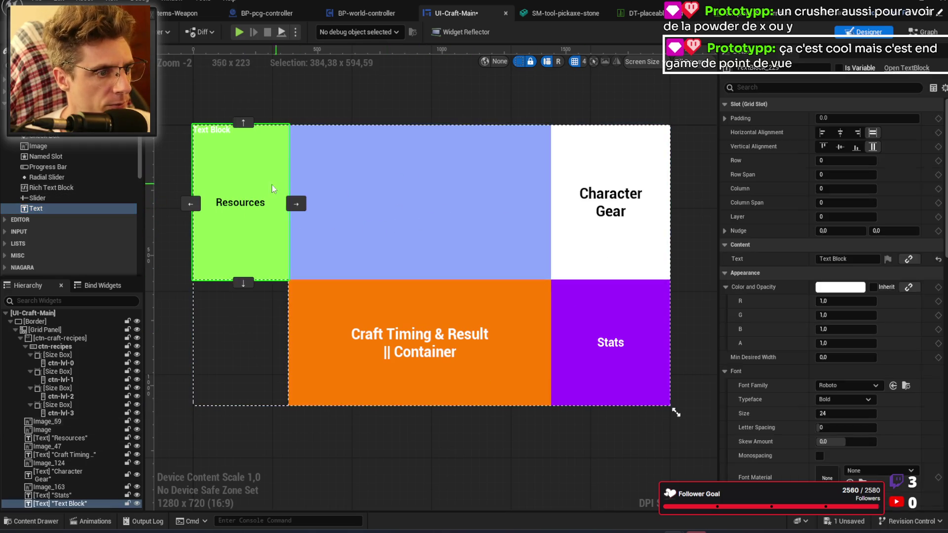
{"action": "left_click", "coordinate": [296, 204]}
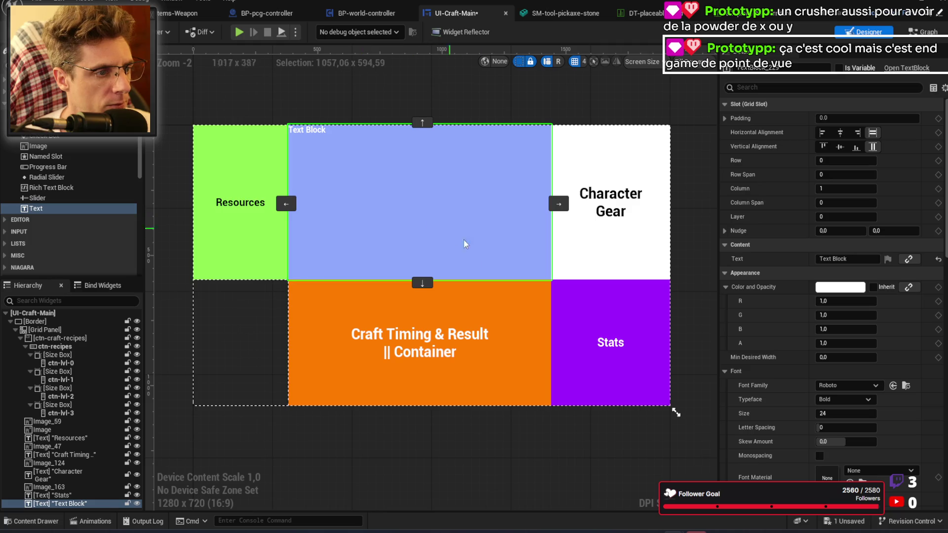
{"action": "left_click", "coordinate": [840, 133]}
{"action": "left_click", "coordinate": [840, 147]}
{"action": "type", "text": "Physical Inventory"}
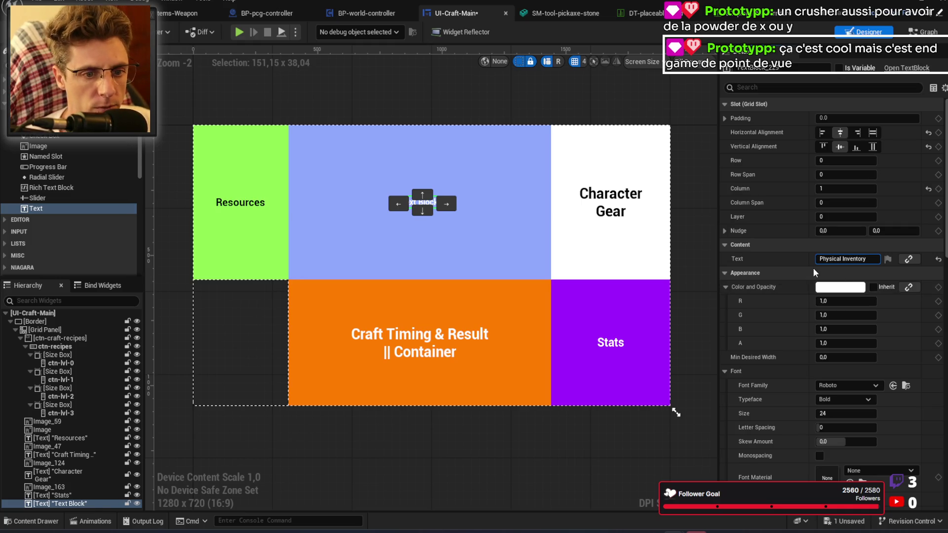
{"action": "left_click", "coordinate": [782, 275]}
Step: Set the Physical Inventory label to font size 44 and near-black colour, then save the widget
{"action": "left_click", "coordinate": [828, 413]}
{"action": "type", "text": "44"}
{"action": "key", "text": "Return"}
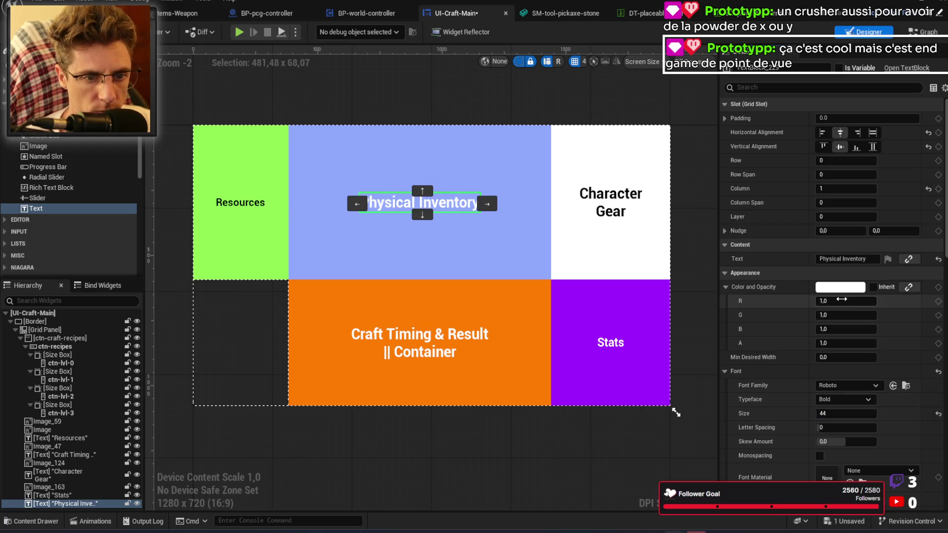
{"action": "left_click", "coordinate": [840, 287]}
{"action": "left_click", "coordinate": [764, 356]}
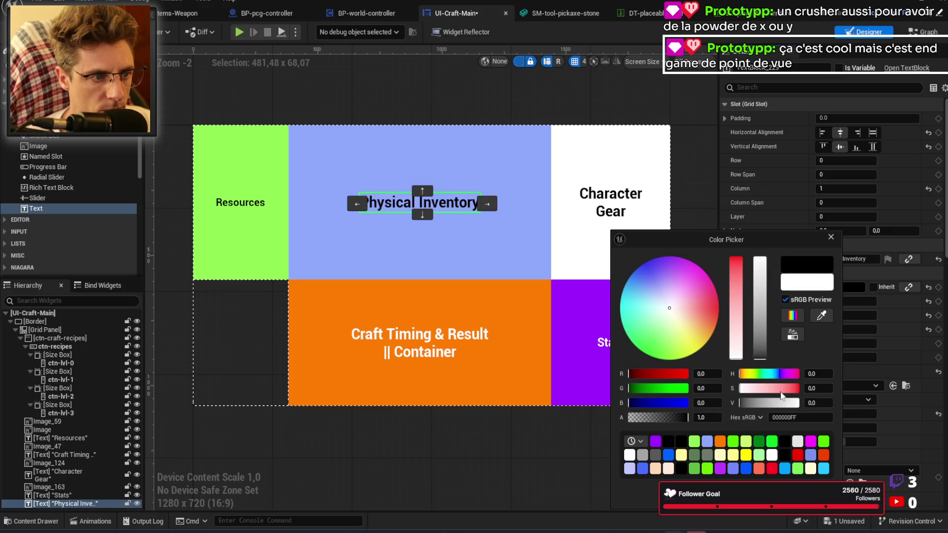
{"action": "left_click", "coordinate": [541, 439]}
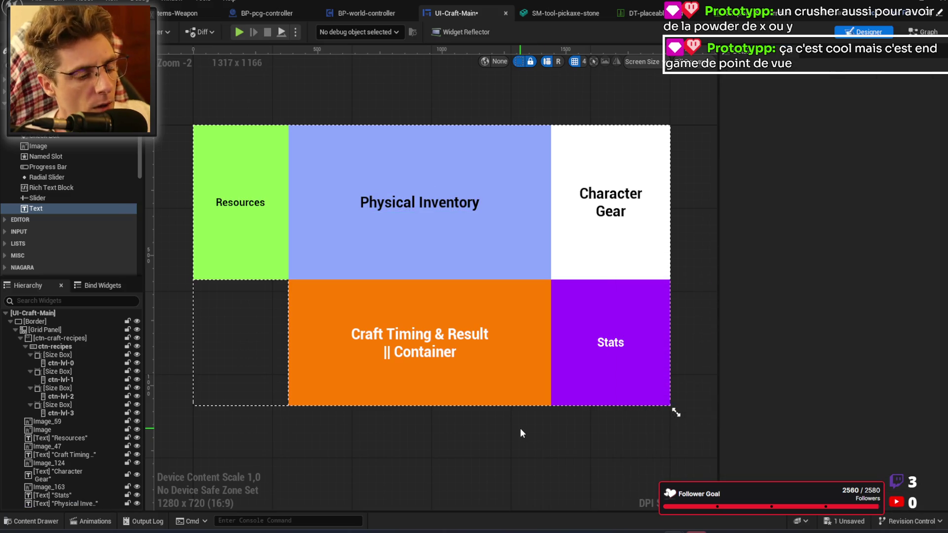
{"action": "key", "text": "ctrl+s"}
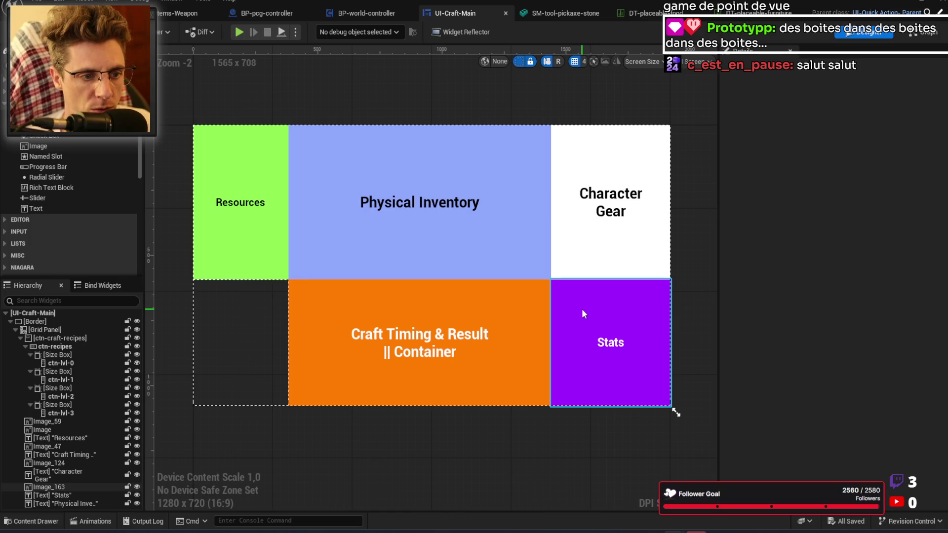
Step: Select the purple Stats panel in the saved crafting widget
{"action": "left_click", "coordinate": [625, 368]}
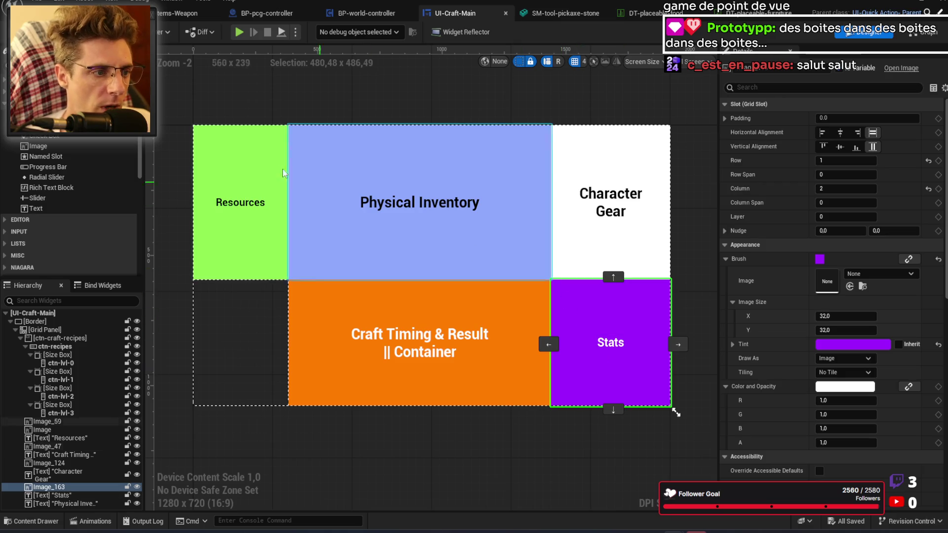
Step: Deselect the Stats panel, switch to the web browser, and start a new blank tab
{"action": "left_click", "coordinate": [564, 425]}
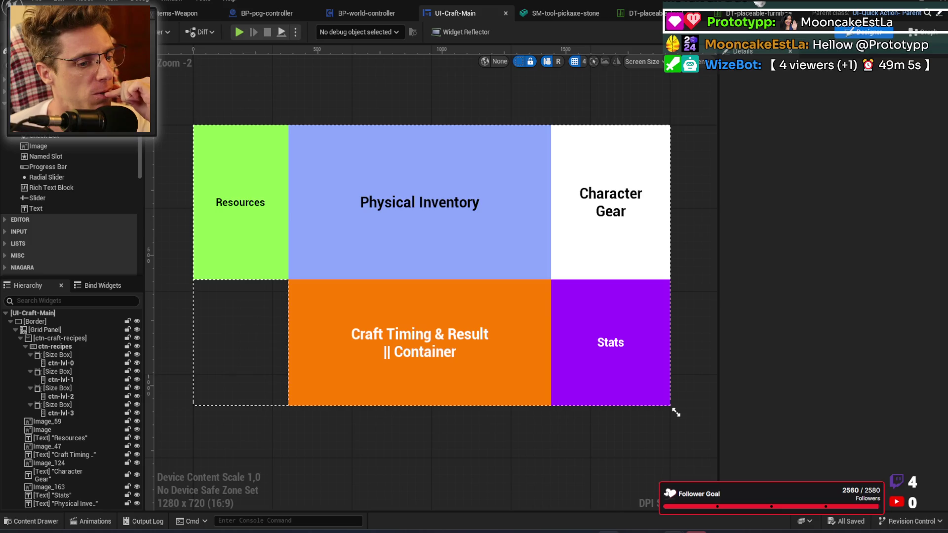
{"action": "key", "text": "alt+Tab"}
{"action": "left_click", "coordinate": [863, 4]}
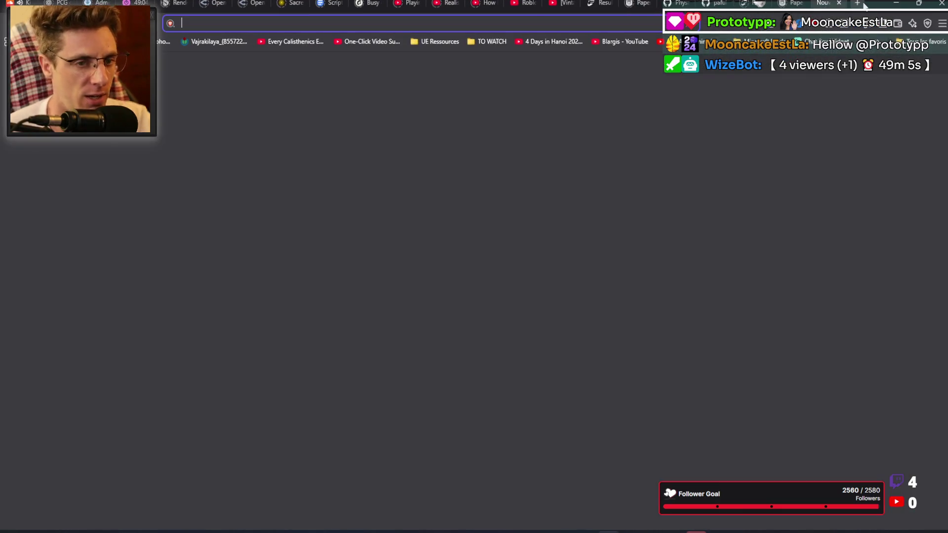
Step: Search Brave images for 'escape from tarkov inventory' and preview the Reddit full-inventory screenshot
{"action": "type", "text": "escape fro"}
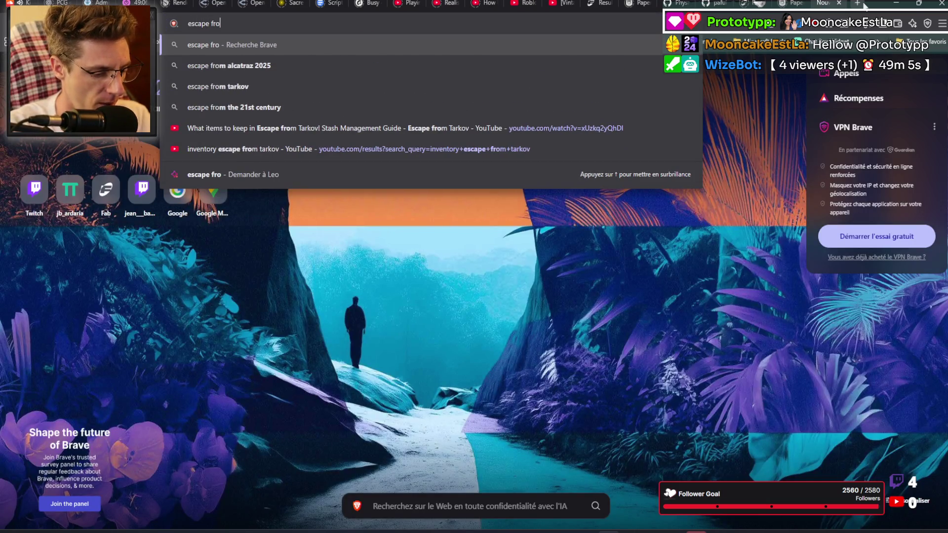
{"action": "type", "text": "m tarkov inventory"}
{"action": "key", "text": "Return"}
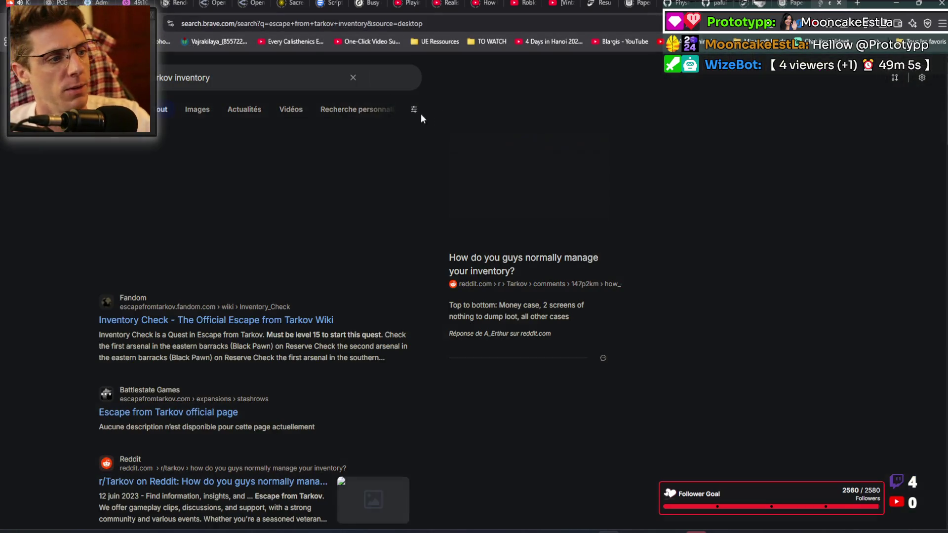
{"action": "left_click", "coordinate": [193, 113]}
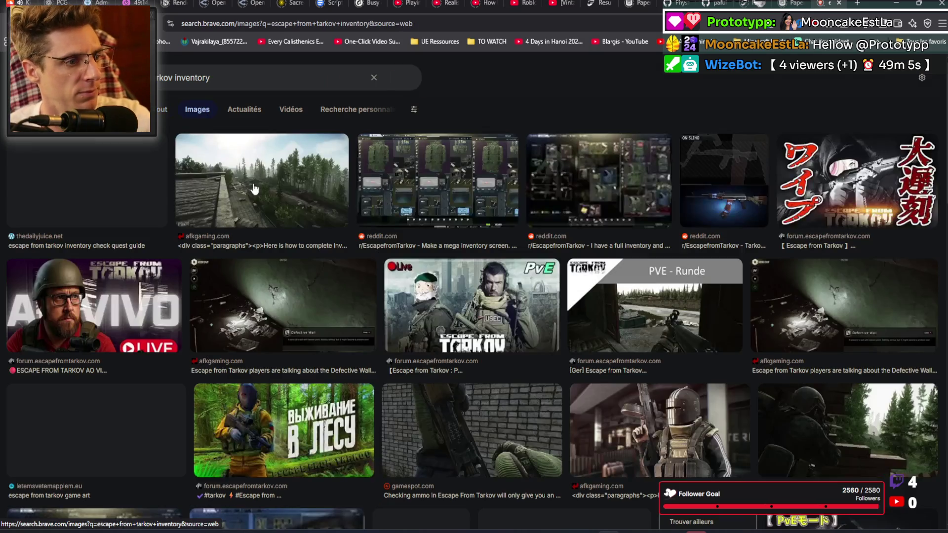
{"action": "left_click", "coordinate": [595, 145]}
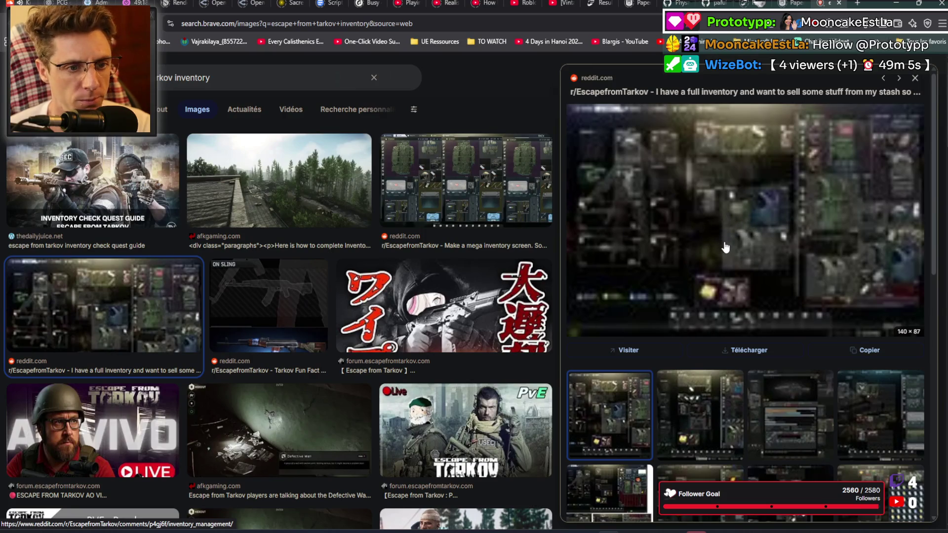
Step: Open the Reddit 'Make a mega inventory screen' image preview, then switch to the Two Minute Papers video
{"action": "scroll", "coordinate": [721, 242], "scroll_direction": "down", "scroll_amount": 3}
{"action": "scroll", "coordinate": [712, 294], "scroll_direction": "down", "scroll_amount": 5}
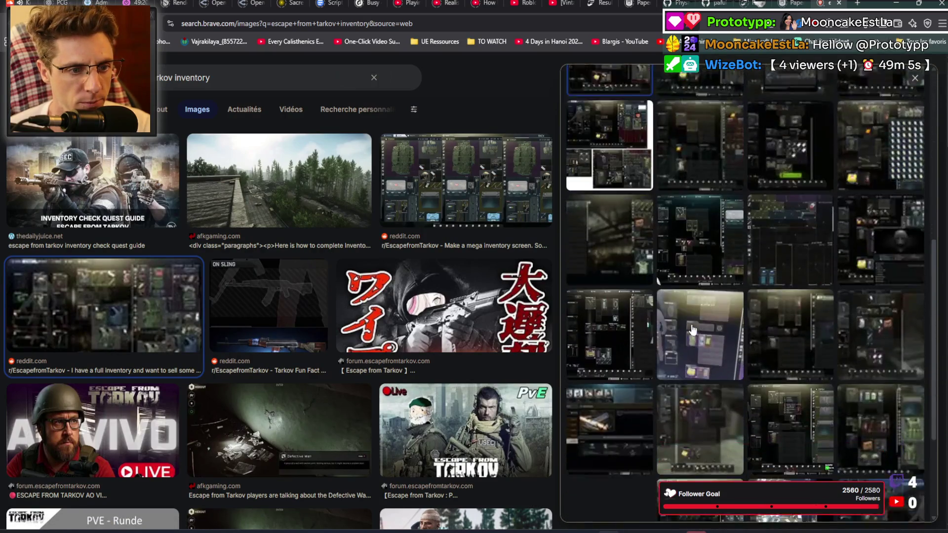
{"action": "scroll", "coordinate": [376, 317], "scroll_direction": "down", "scroll_amount": 10}
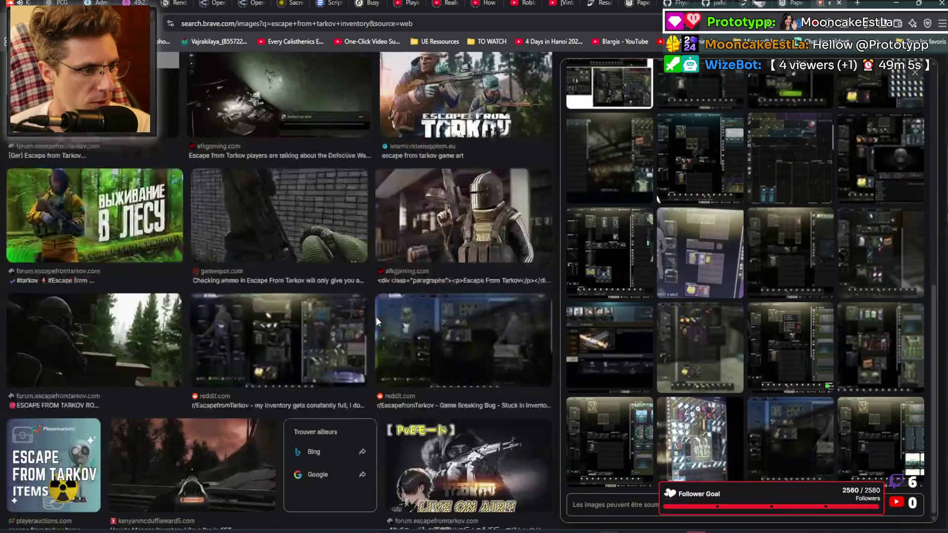
{"action": "scroll", "coordinate": [324, 221], "scroll_direction": "down", "scroll_amount": 10}
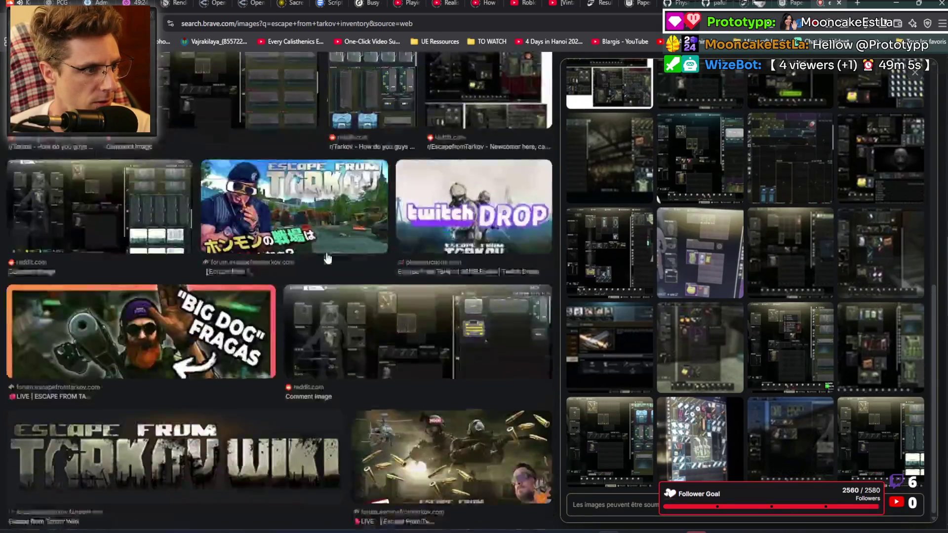
{"action": "scroll", "coordinate": [324, 253], "scroll_direction": "down", "scroll_amount": 3}
{"action": "scroll", "coordinate": [324, 252], "scroll_direction": "up", "scroll_amount": 1}
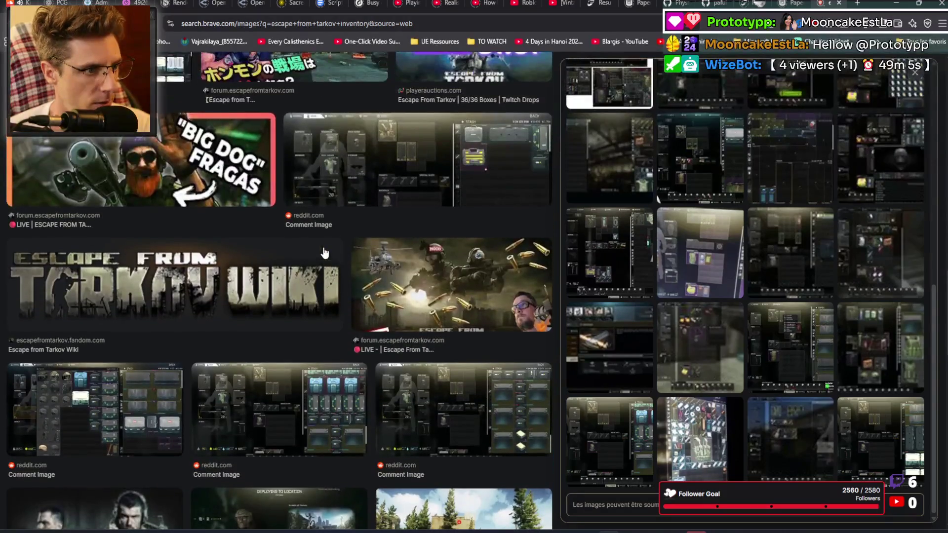
{"action": "scroll", "coordinate": [324, 253], "scroll_direction": "down", "scroll_amount": 1}
{"action": "scroll", "coordinate": [324, 253], "scroll_direction": "up", "scroll_amount": 2}
{"action": "left_click", "coordinate": [483, 244]}
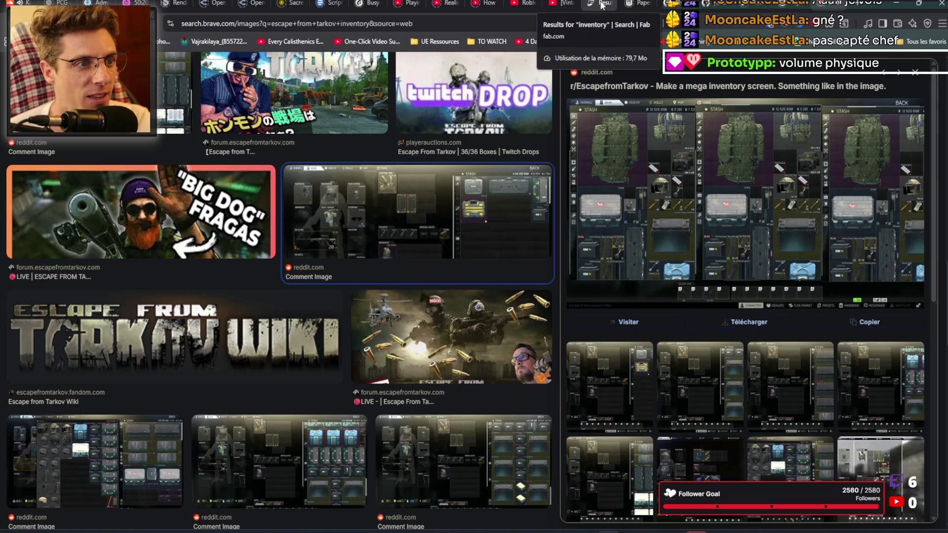
{"action": "left_click", "coordinate": [525, 6]}
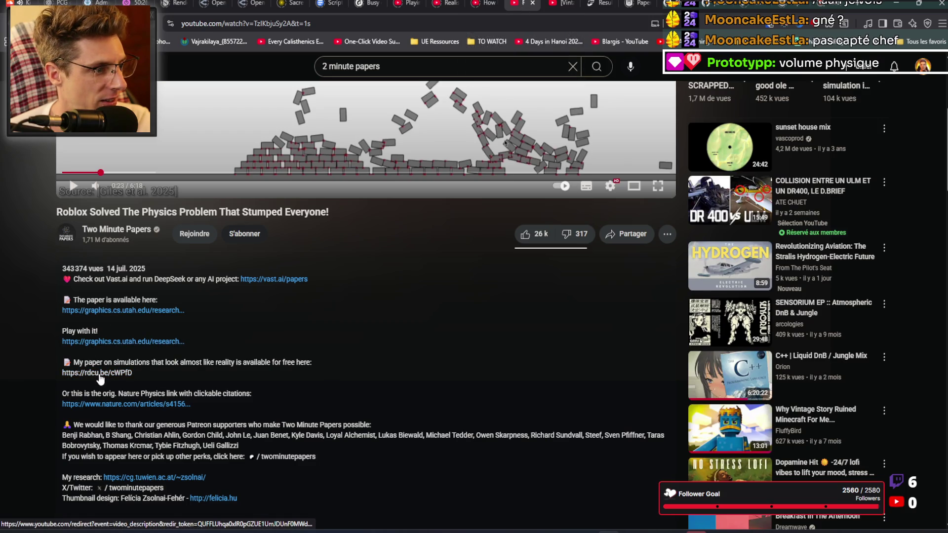
Step: Follow the graphics.cs.utah.edu 'Play with it' link in the description to the AVBD 2D demo
{"action": "left_click", "coordinate": [89, 342]}
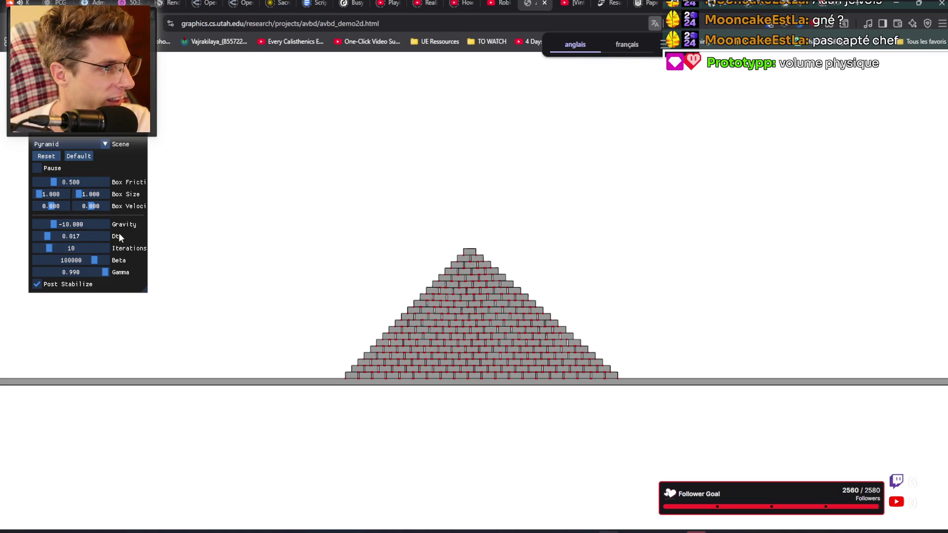
Step: Try the Fracture and Empty scenes, then load the Ground scene
{"action": "left_click", "coordinate": [84, 144]}
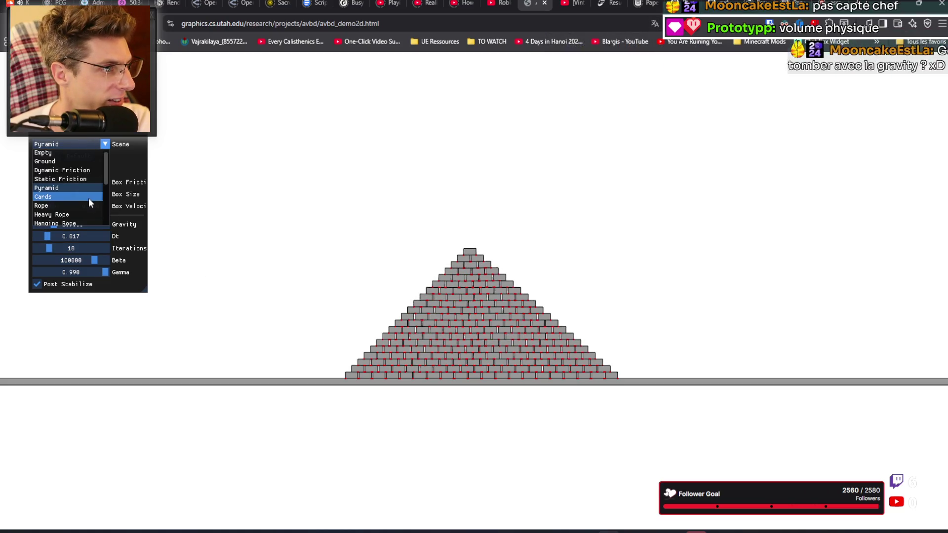
{"action": "scroll", "coordinate": [87, 200], "scroll_direction": "down", "scroll_amount": 3}
{"action": "left_click", "coordinate": [72, 217]}
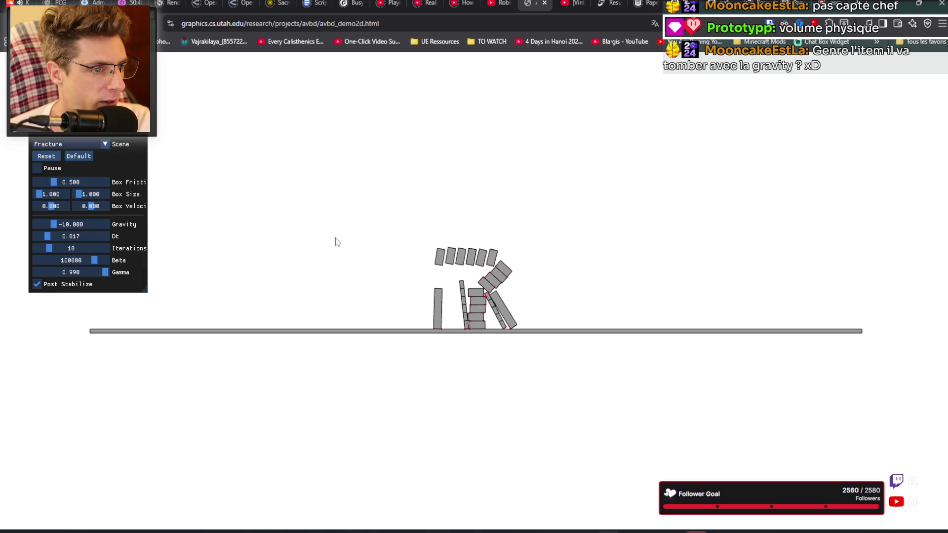
{"action": "left_click", "coordinate": [106, 144]}
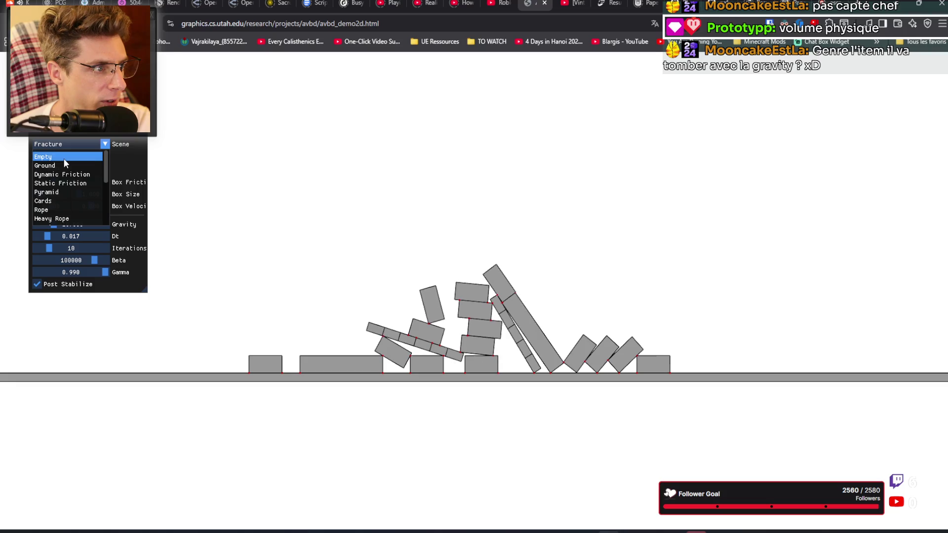
{"action": "left_click", "coordinate": [63, 157]}
{"action": "left_click", "coordinate": [99, 144]}
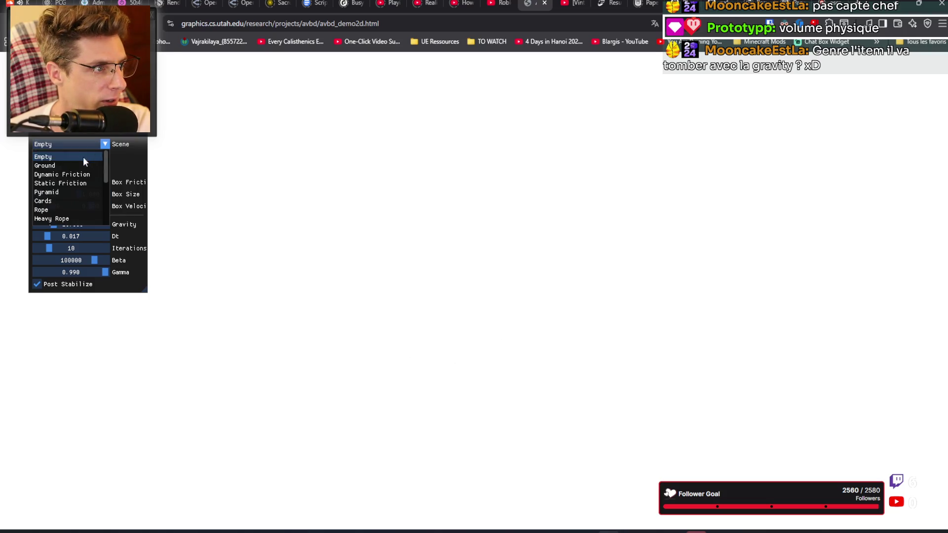
{"action": "left_click", "coordinate": [69, 166]}
Step: Spawn two five-box towers on the ground, one left and one right
{"action": "left_click", "coordinate": [385, 302]}
{"action": "left_click", "coordinate": [386, 302]}
{"action": "left_click", "coordinate": [385, 302]}
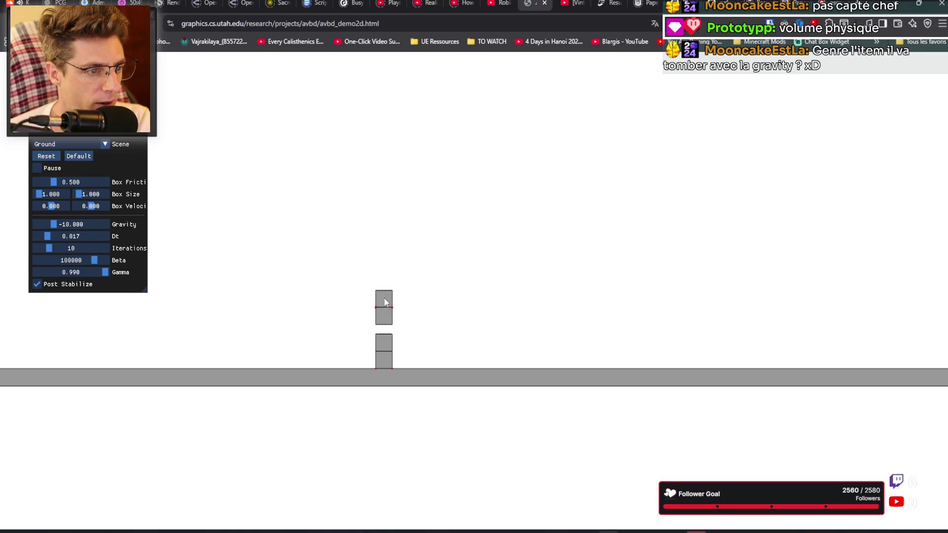
{"action": "left_click", "coordinate": [580, 285]}
{"action": "left_click", "coordinate": [580, 285]}
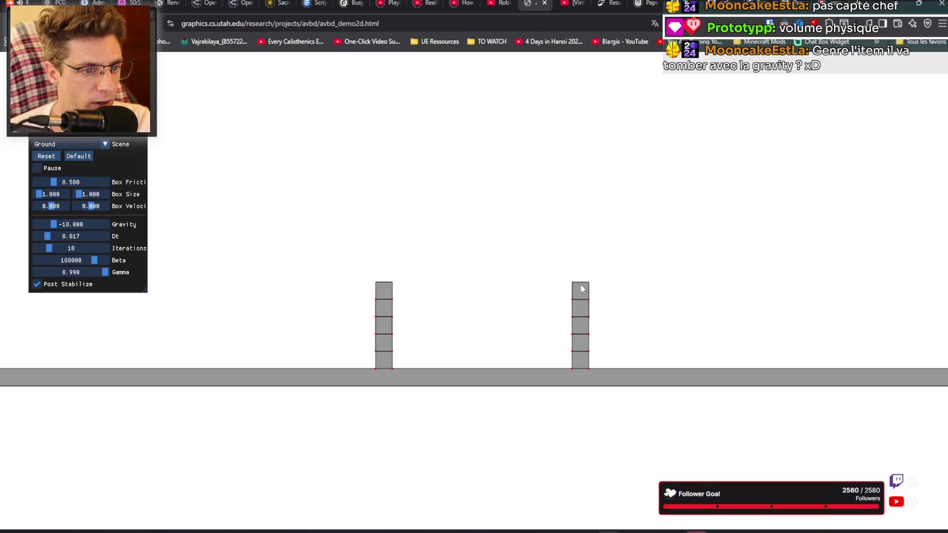
Step: Spawn several boxes between the two towers and knock the middle ones around
{"action": "left_click", "coordinate": [407, 301]}
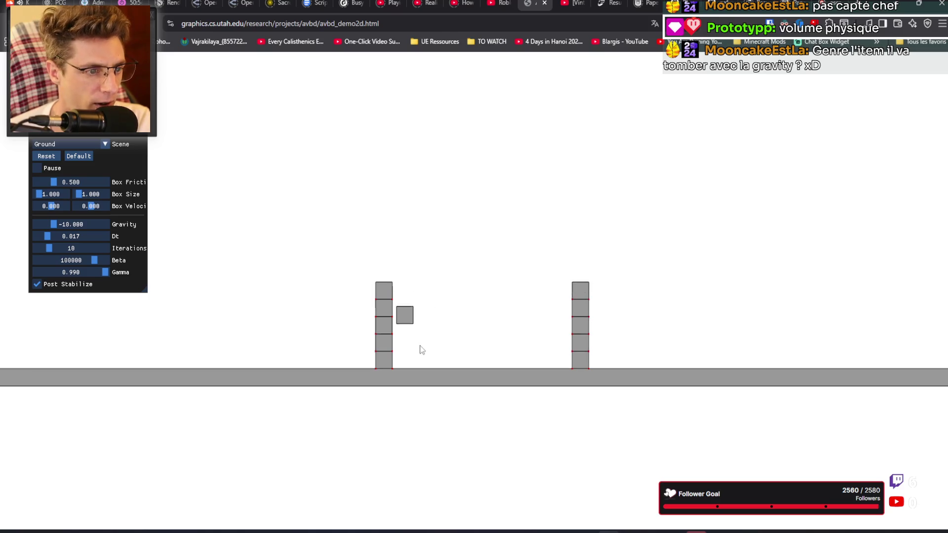
{"action": "left_click_drag", "start_coordinate": [418, 355], "coordinate": [446, 354]}
{"action": "left_click", "coordinate": [435, 305]}
{"action": "left_click", "coordinate": [444, 299]}
{"action": "left_click", "coordinate": [470, 279]}
{"action": "left_click", "coordinate": [504, 274]}
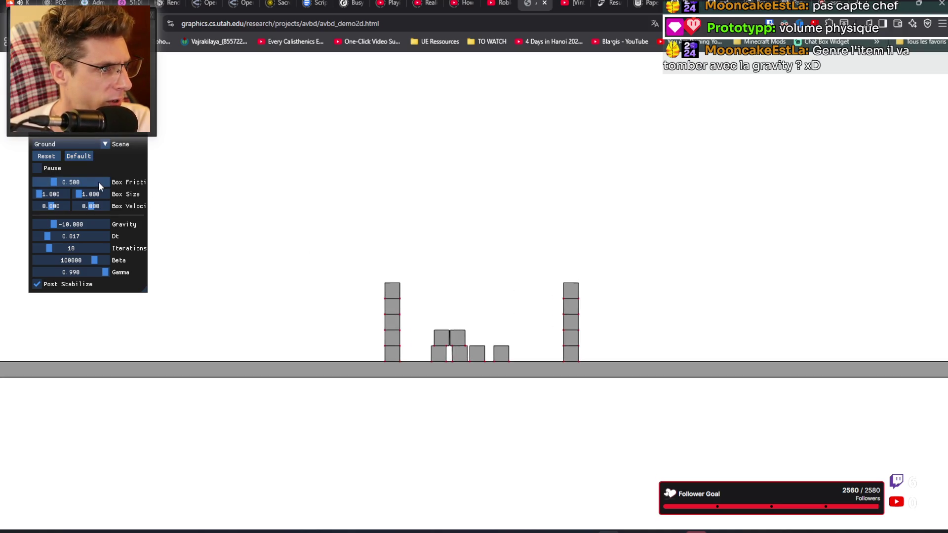
{"action": "mouse_move", "coordinate": [435, 363]}
{"action": "left_mouse_down"}
{"action": "mouse_move", "coordinate": [449, 346]}
{"action": "mouse_move", "coordinate": [474, 348]}
{"action": "mouse_move", "coordinate": [449, 342]}
{"action": "left_mouse_up"}
Step: Spawn boxes near the ground beside the middle pile and fling them up and left
{"action": "left_click_drag", "start_coordinate": [504, 357], "coordinate": [454, 353]}
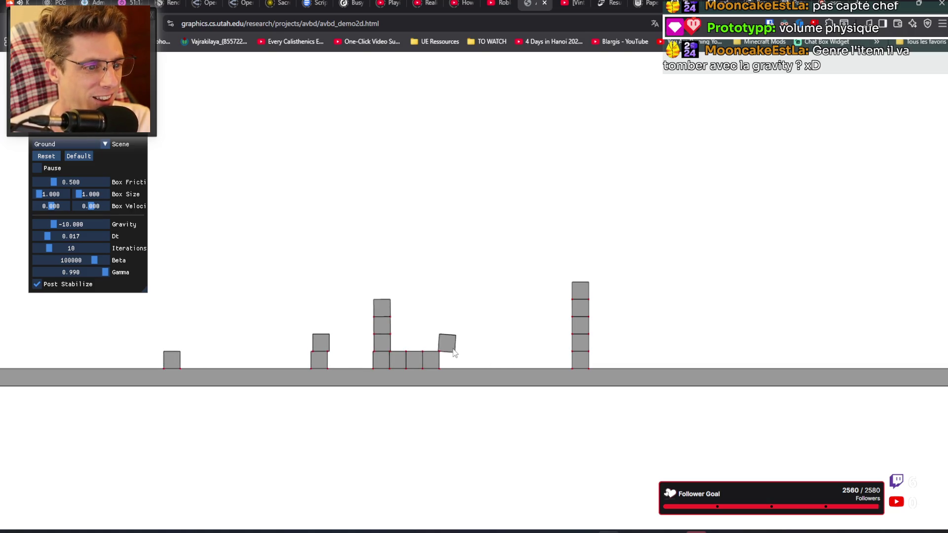
{"action": "right_click", "coordinate": [453, 352]}
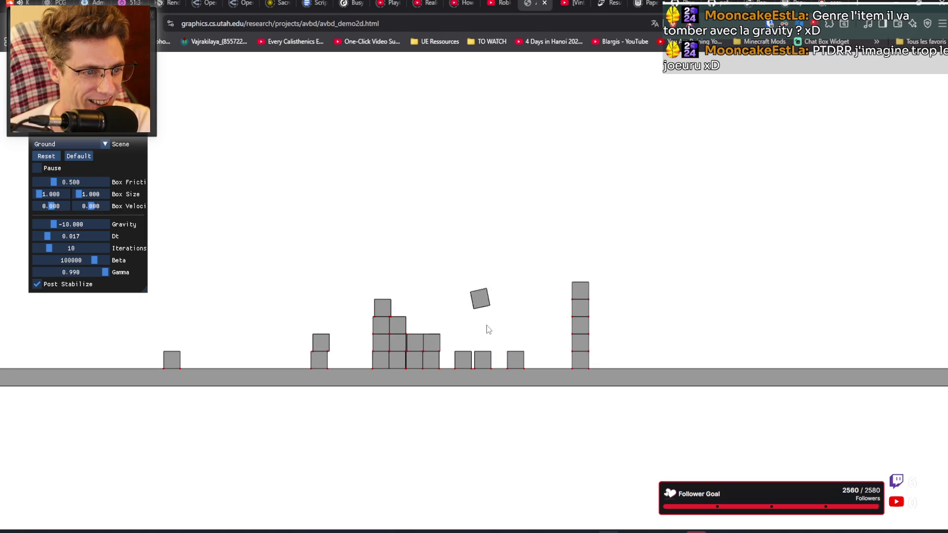
{"action": "left_click_drag", "start_coordinate": [514, 358], "coordinate": [502, 348]}
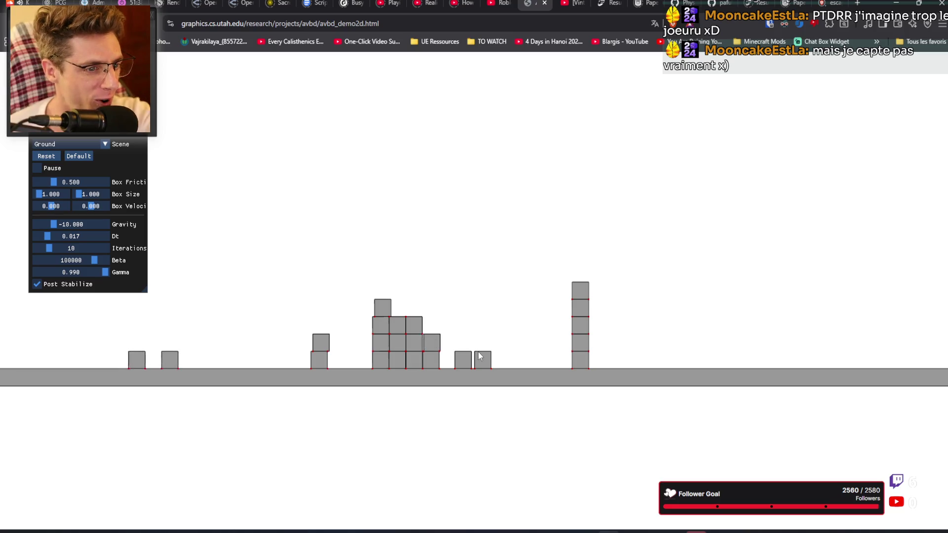
{"action": "mouse_move", "coordinate": [474, 348]}
{"action": "left_mouse_down"}
{"action": "mouse_move", "coordinate": [472, 339]}
{"action": "mouse_move", "coordinate": [453, 343]}
{"action": "left_mouse_up"}
{"action": "left_click", "coordinate": [486, 346]}
{"action": "mouse_move", "coordinate": [496, 359]}
{"action": "left_mouse_down"}
{"action": "mouse_move", "coordinate": [487, 343]}
{"action": "mouse_move", "coordinate": [500, 346]}
{"action": "left_mouse_up"}
{"action": "left_click", "coordinate": [502, 360]}
{"action": "left_click", "coordinate": [507, 360]}
{"action": "left_click", "coordinate": [505, 349]}
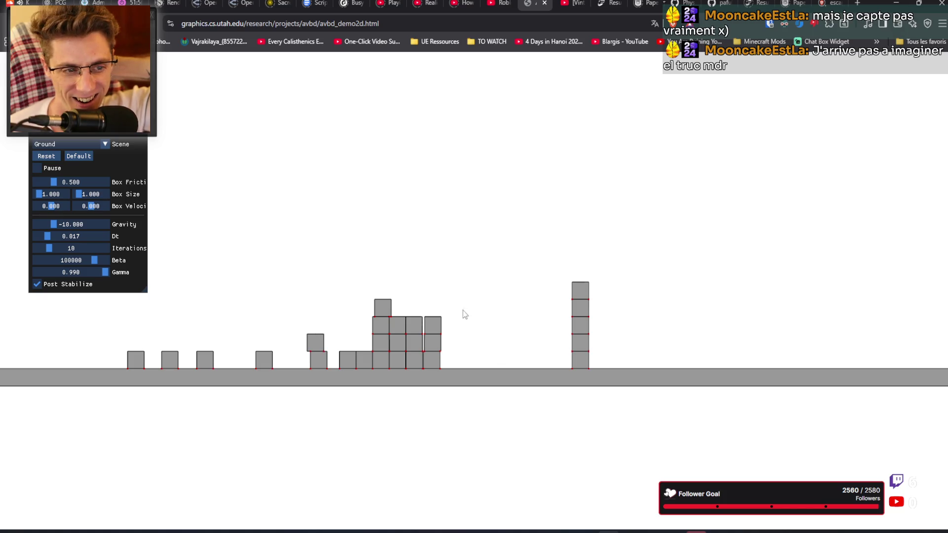
Step: Drop boxes onto the central stack and right tower, then pull one out of the center
{"action": "right_click", "coordinate": [381, 252]}
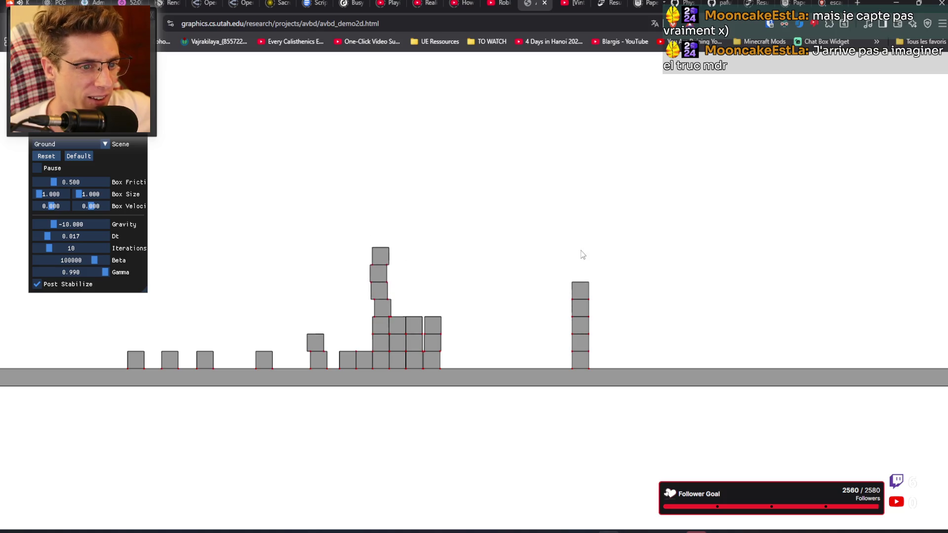
{"action": "right_click", "coordinate": [578, 237]}
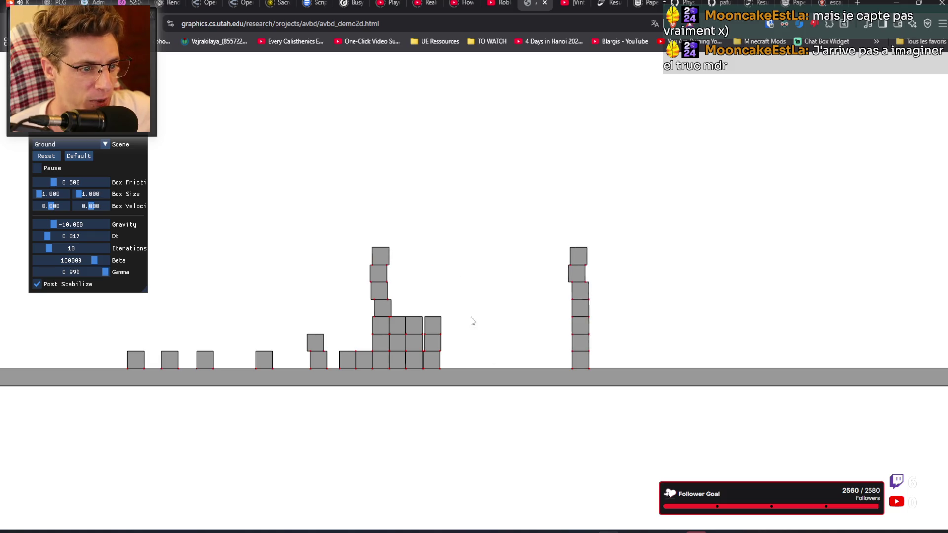
{"action": "mouse_move", "coordinate": [439, 327]}
{"action": "left_mouse_down"}
{"action": "mouse_move", "coordinate": [446, 314]}
{"action": "mouse_move", "coordinate": [468, 350]}
{"action": "mouse_move", "coordinate": [448, 276]}
{"action": "mouse_move", "coordinate": [427, 267]}
{"action": "mouse_move", "coordinate": [407, 296]}
{"action": "mouse_move", "coordinate": [434, 343]}
{"action": "mouse_move", "coordinate": [515, 315]}
{"action": "mouse_move", "coordinate": [545, 347]}
{"action": "left_mouse_up"}
Step: Lift boxes out of the central row and fling the right tower's top so it collapses
{"action": "mouse_move", "coordinate": [436, 363]}
{"action": "left_mouse_down"}
{"action": "mouse_move", "coordinate": [442, 336]}
{"action": "mouse_move", "coordinate": [490, 317]}
{"action": "mouse_move", "coordinate": [506, 325]}
{"action": "left_mouse_up"}
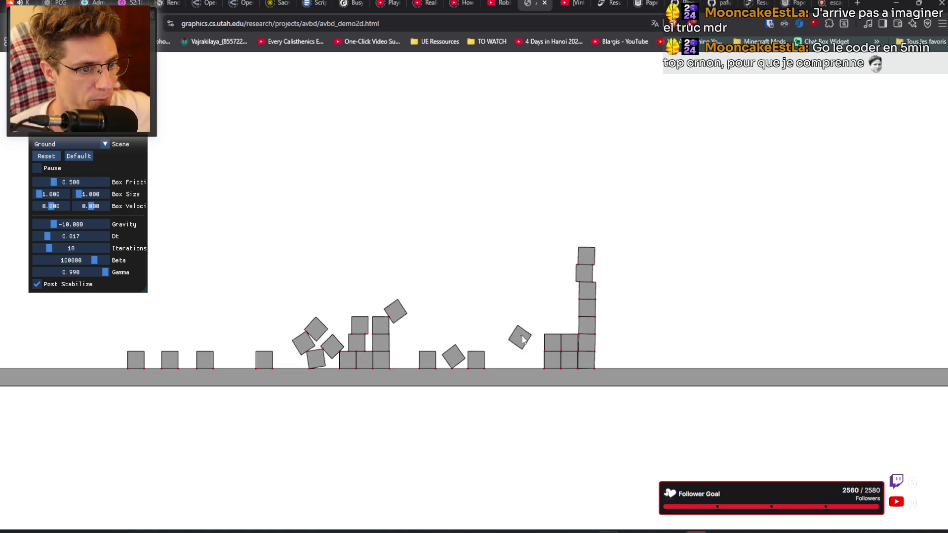
{"action": "mouse_move", "coordinate": [460, 360]}
{"action": "left_mouse_down"}
{"action": "mouse_move", "coordinate": [503, 319]}
{"action": "mouse_move", "coordinate": [492, 354]}
{"action": "mouse_move", "coordinate": [502, 349]}
{"action": "mouse_move", "coordinate": [489, 297]}
{"action": "left_mouse_up"}
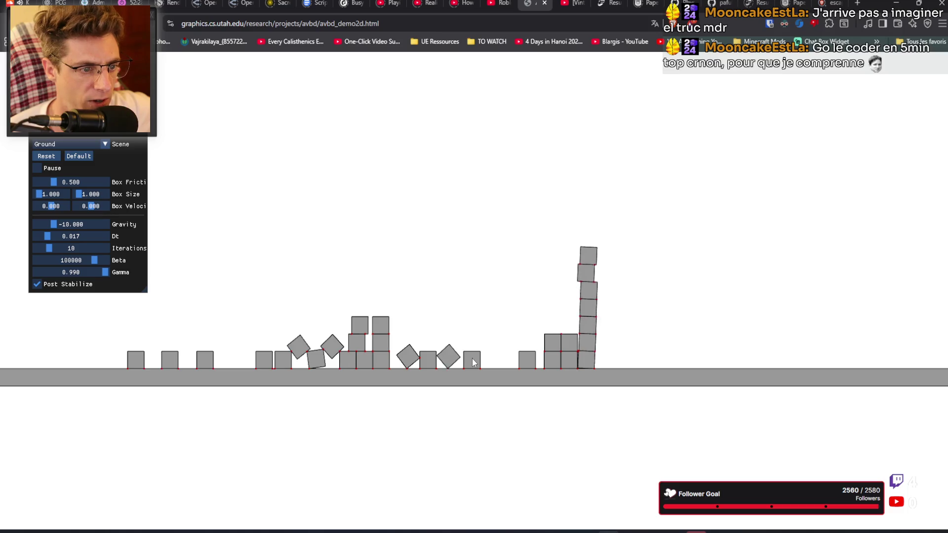
{"action": "left_click_drag", "start_coordinate": [473, 359], "coordinate": [477, 336]}
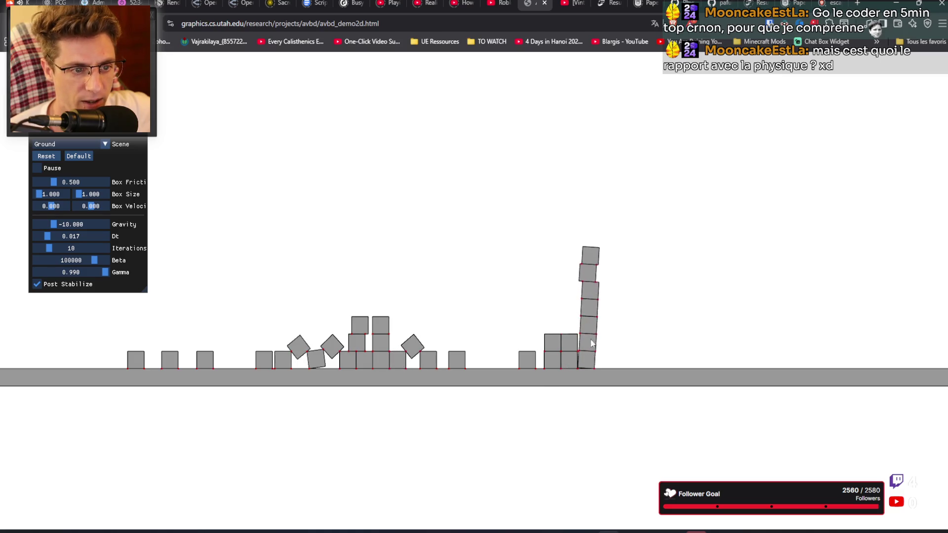
{"action": "mouse_move", "coordinate": [578, 253]}
{"action": "left_mouse_down"}
{"action": "mouse_move", "coordinate": [563, 193]}
{"action": "mouse_move", "coordinate": [497, 161]}
{"action": "left_mouse_up"}
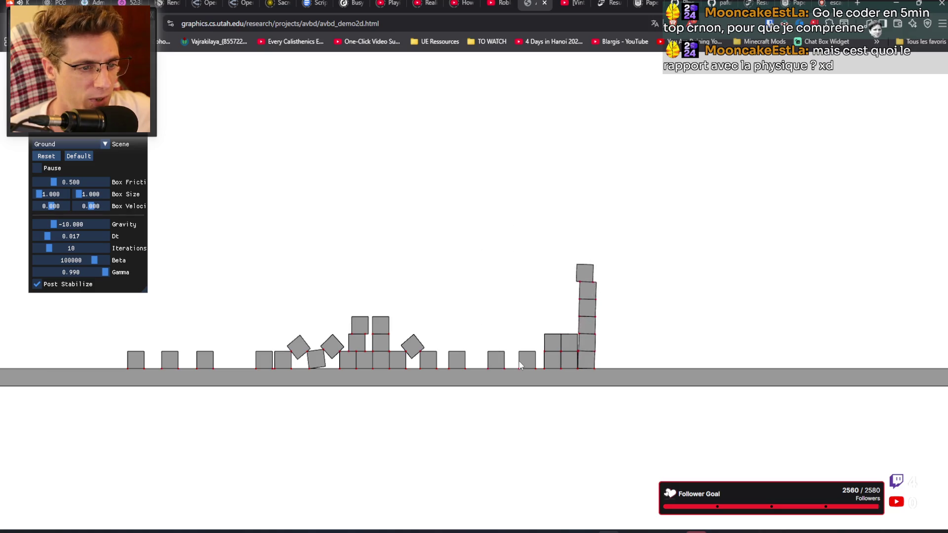
{"action": "mouse_move", "coordinate": [589, 339]}
{"action": "left_mouse_down"}
{"action": "mouse_move", "coordinate": [595, 359]}
{"action": "mouse_move", "coordinate": [568, 321]}
{"action": "mouse_move", "coordinate": [529, 343]}
{"action": "left_mouse_up"}
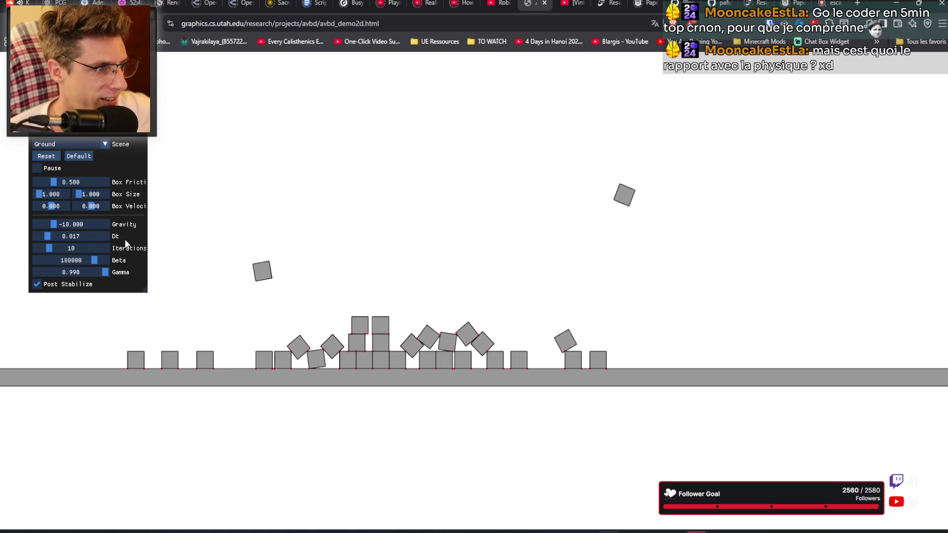
{"action": "scroll", "coordinate": [125, 239], "scroll_direction": "down", "scroll_amount": 1}
{"action": "scroll", "coordinate": [119, 200], "scroll_direction": "up", "scroll_amount": 1}
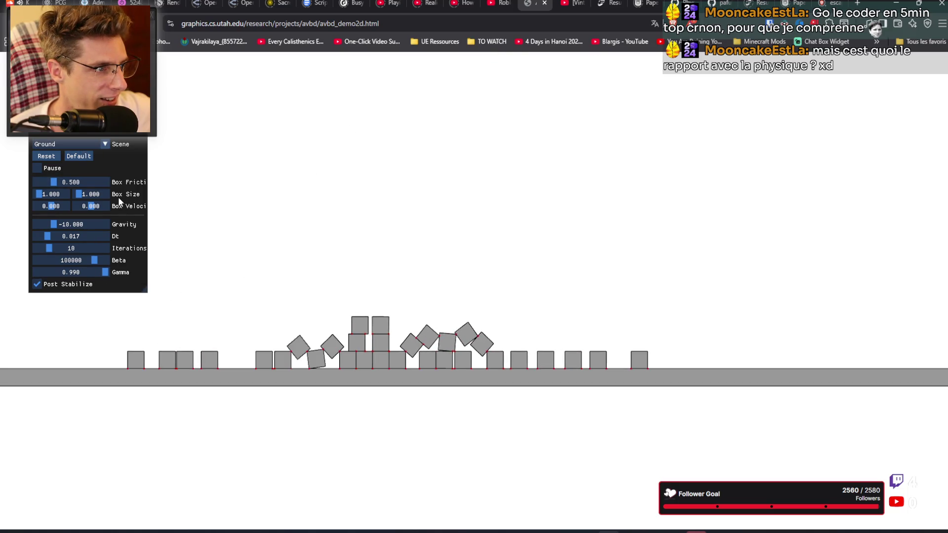
Step: Clear the scene and spawn two eight-box towers on the left and right
{"action": "left_click", "coordinate": [54, 159]}
{"action": "left_click", "coordinate": [286, 193]}
{"action": "left_click", "coordinate": [286, 193]}
{"action": "left_click", "coordinate": [286, 192]}
{"action": "left_click", "coordinate": [286, 192]}
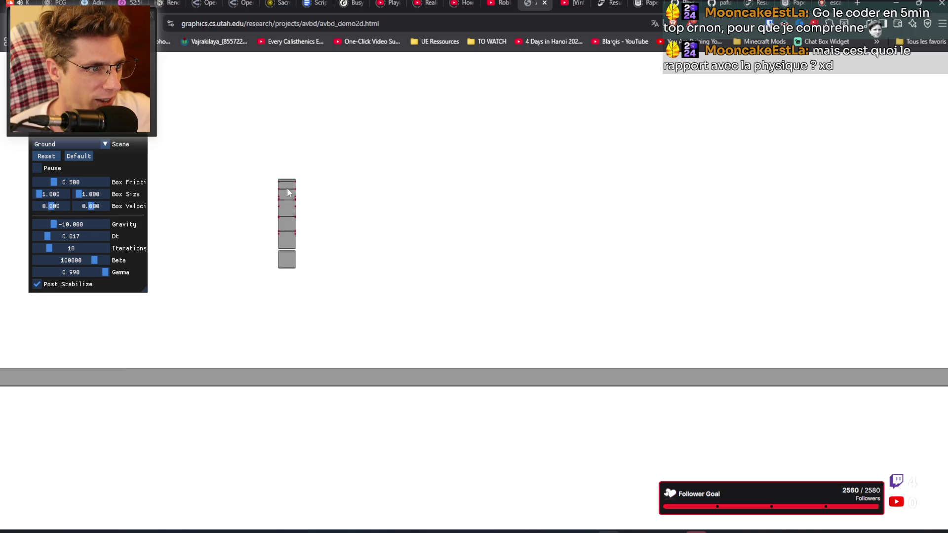
{"action": "left_click", "coordinate": [286, 193]}
{"action": "left_click", "coordinate": [287, 193]}
{"action": "left_click", "coordinate": [286, 193]}
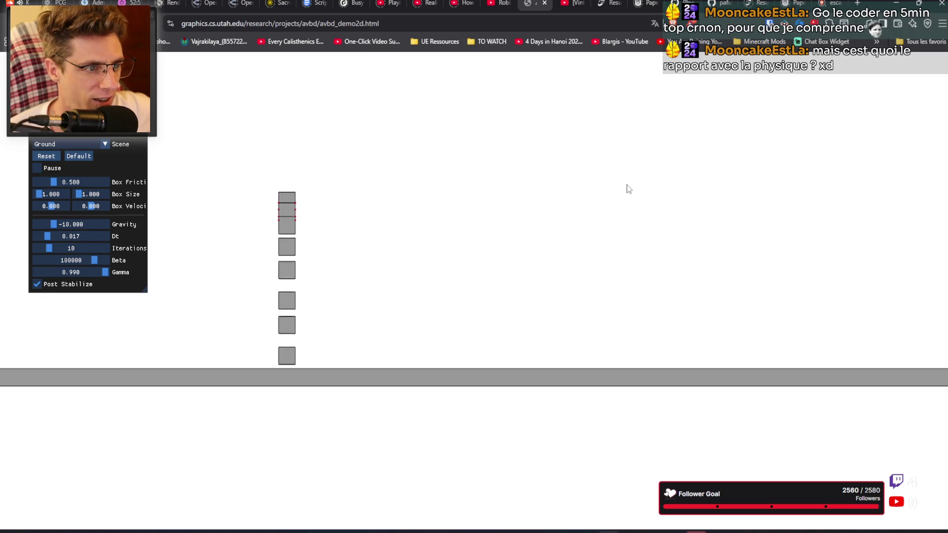
{"action": "left_click", "coordinate": [582, 215]}
{"action": "left_click", "coordinate": [582, 216]}
{"action": "left_click", "coordinate": [582, 215]}
{"action": "left_click", "coordinate": [582, 216]}
{"action": "left_click", "coordinate": [583, 218]}
{"action": "left_click", "coordinate": [583, 217]}
{"action": "left_click", "coordinate": [583, 217]}
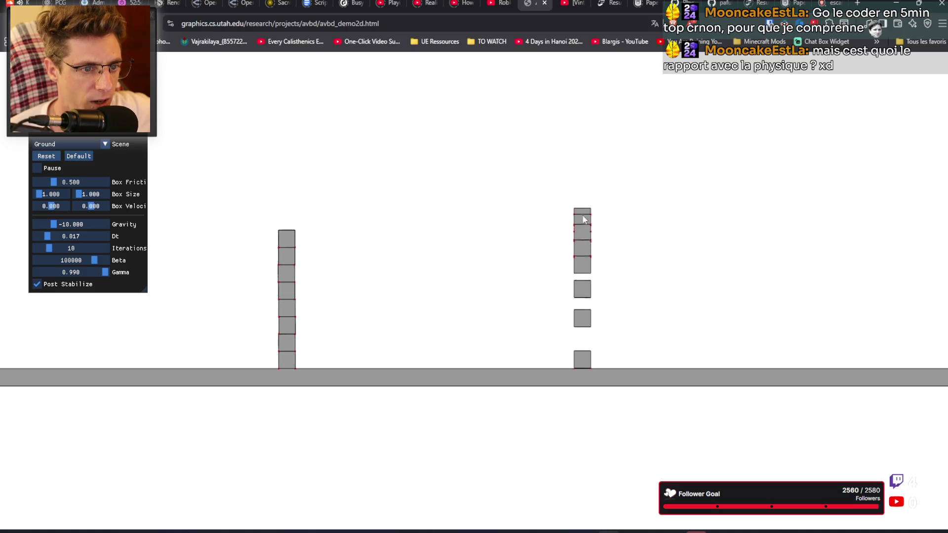
Step: Drop three single boxes between the towers and a tall box of height 3.895
{"action": "left_click", "coordinate": [405, 275]}
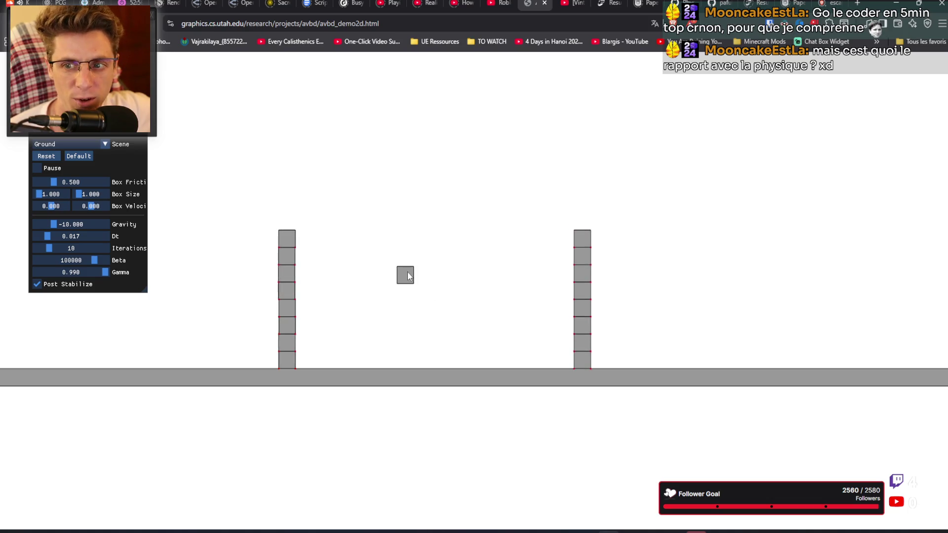
{"action": "left_click", "coordinate": [469, 280]}
{"action": "left_click", "coordinate": [521, 296]}
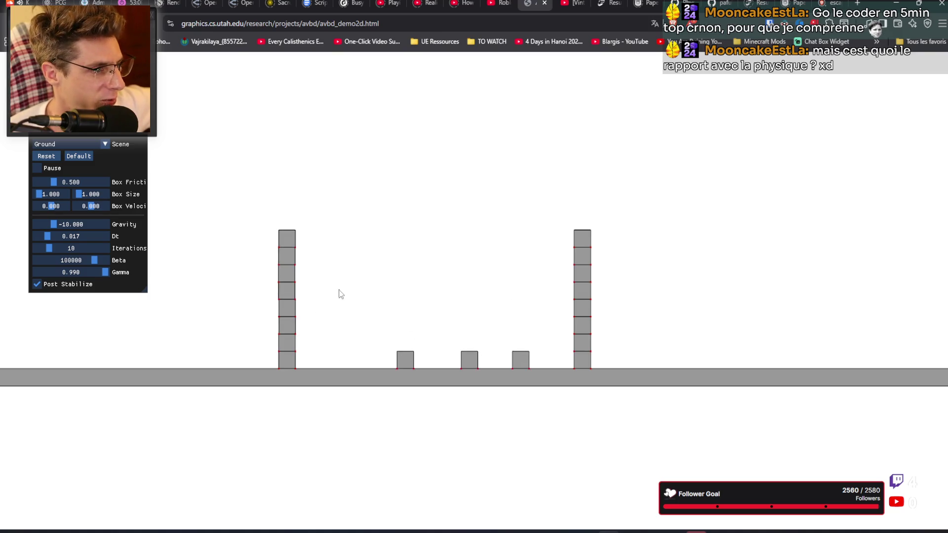
{"action": "left_click_drag", "start_coordinate": [81, 195], "coordinate": [86, 193]}
{"action": "left_click", "coordinate": [347, 181]}
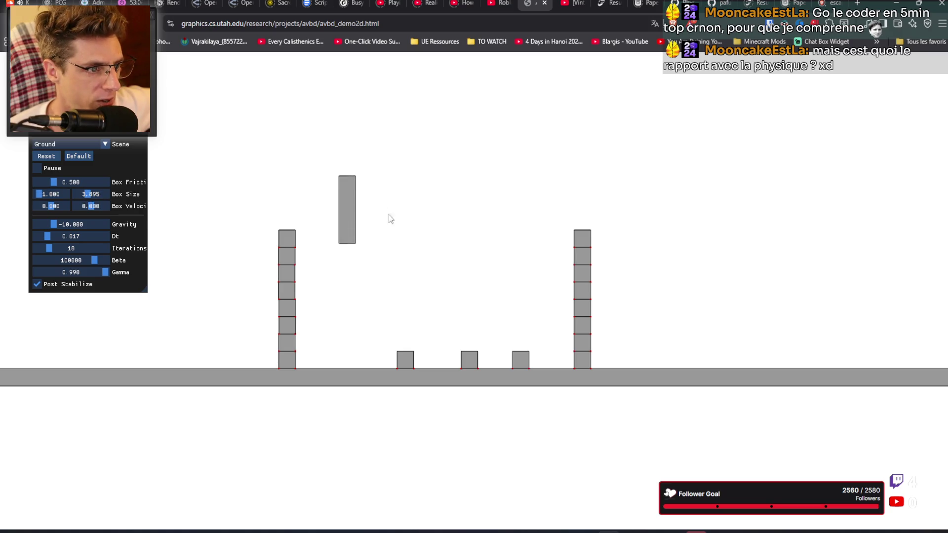
Step: Set box size to 2.155 by 4.225, drop a large box, and push boxes until a thin one stands upright beside it
{"action": "left_click_drag", "start_coordinate": [38, 193], "coordinate": [90, 194]}
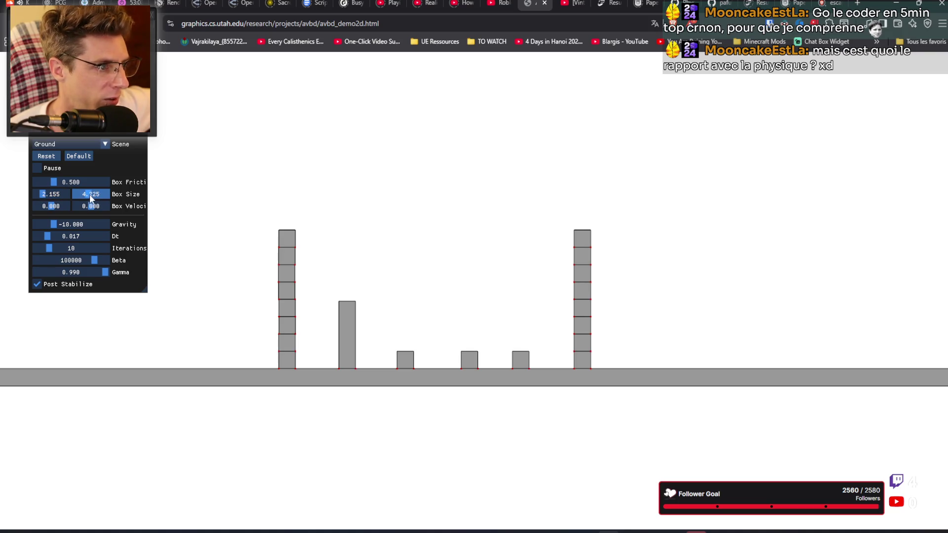
{"action": "left_click", "coordinate": [428, 215]}
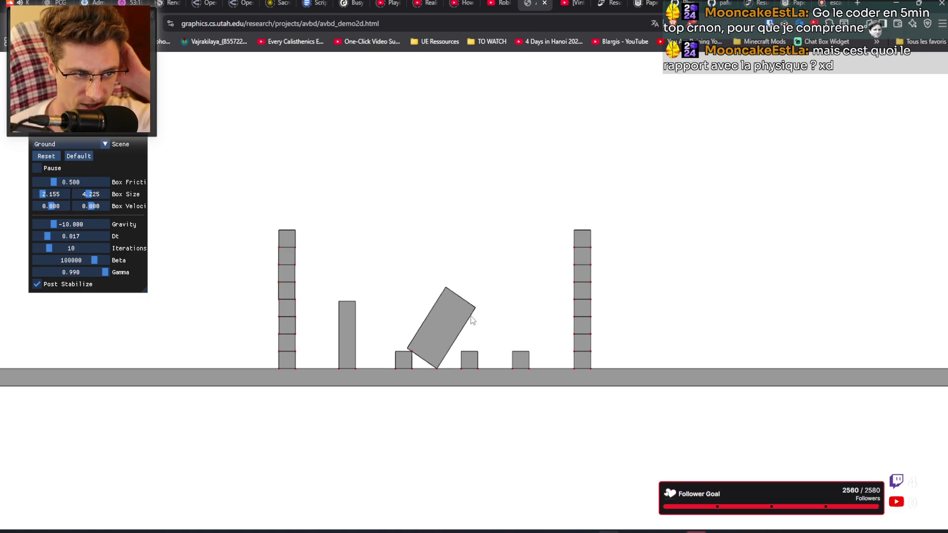
{"action": "mouse_move", "coordinate": [469, 340]}
{"action": "left_mouse_down"}
{"action": "mouse_move", "coordinate": [452, 357]}
{"action": "mouse_move", "coordinate": [407, 342]}
{"action": "left_mouse_up"}
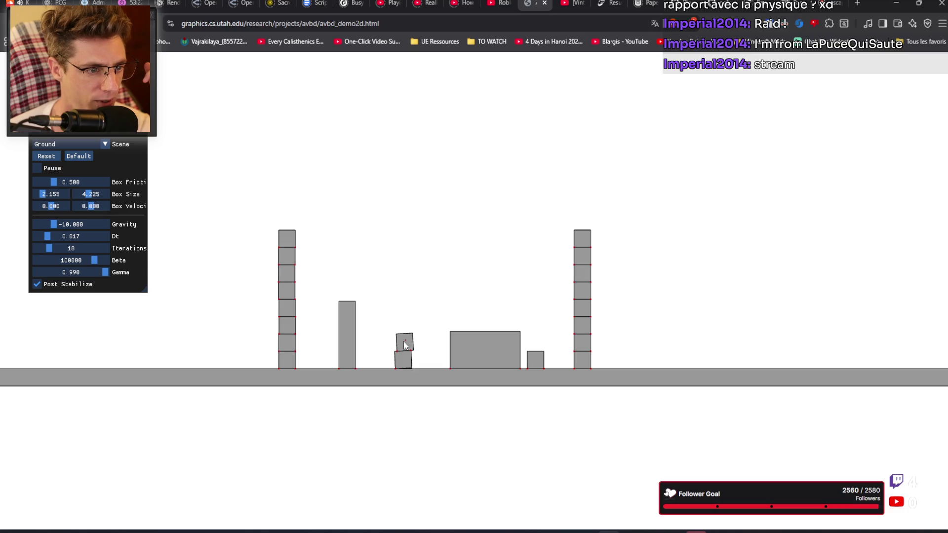
{"action": "left_click_drag", "start_coordinate": [405, 342], "coordinate": [405, 334]}
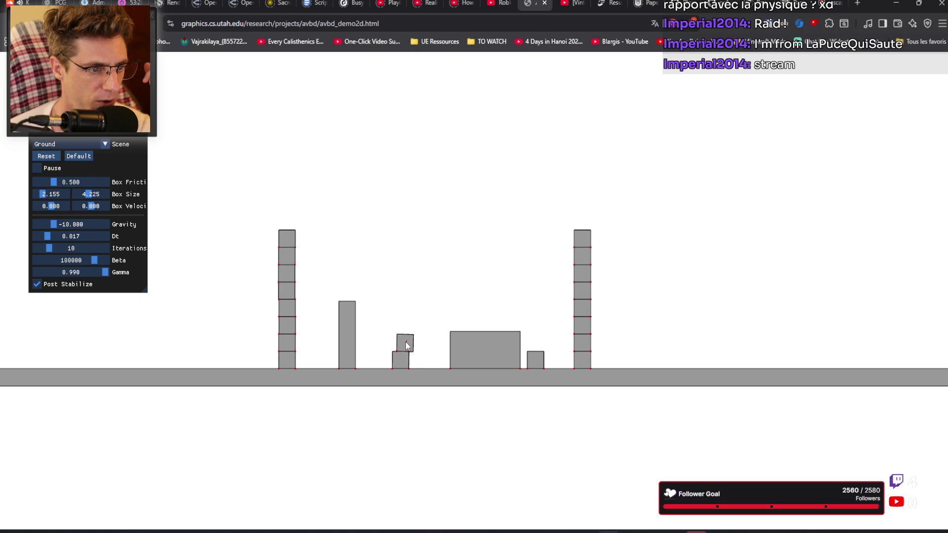
{"action": "mouse_move", "coordinate": [401, 336]}
{"action": "left_mouse_down"}
{"action": "mouse_move", "coordinate": [408, 342]}
{"action": "mouse_move", "coordinate": [460, 303]}
{"action": "mouse_move", "coordinate": [431, 249]}
{"action": "mouse_move", "coordinate": [395, 278]}
{"action": "left_mouse_up"}
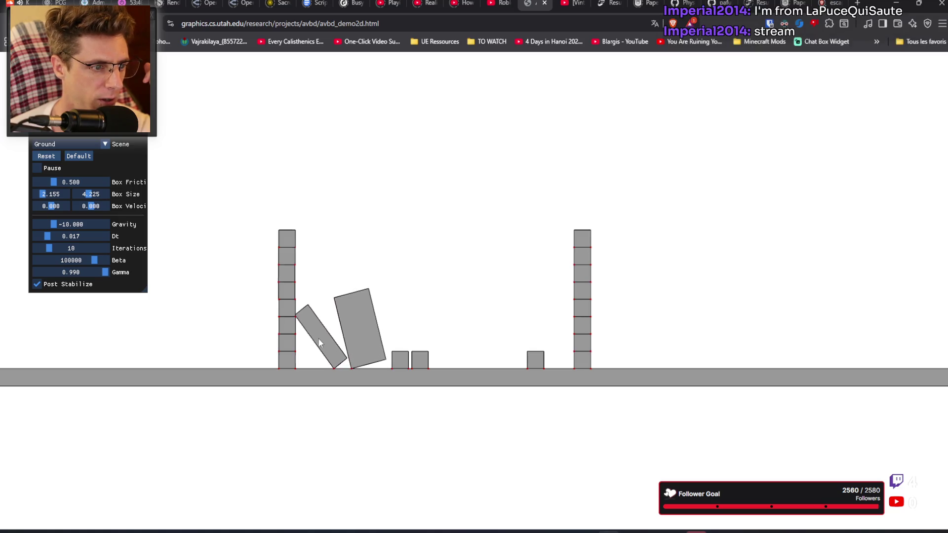
{"action": "left_click_drag", "start_coordinate": [318, 326], "coordinate": [342, 340]}
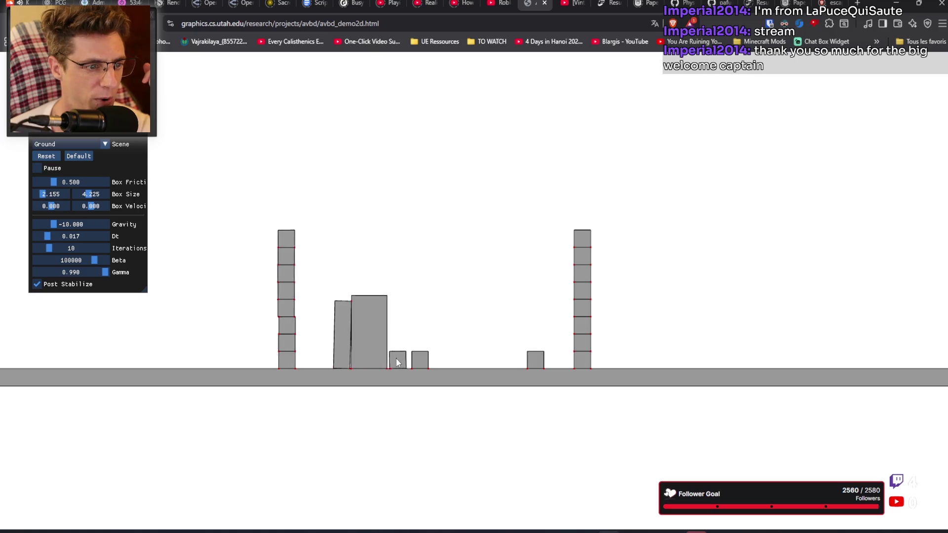
Step: Restack small boxes onto the tall central box and pack spawned tall boxes against the right tower
{"action": "left_click_drag", "start_coordinate": [415, 351], "coordinate": [400, 352]}
{"action": "mouse_move", "coordinate": [541, 360]}
{"action": "left_mouse_down"}
{"action": "mouse_move", "coordinate": [451, 328]}
{"action": "mouse_move", "coordinate": [395, 318]}
{"action": "mouse_move", "coordinate": [398, 326]}
{"action": "left_mouse_up"}
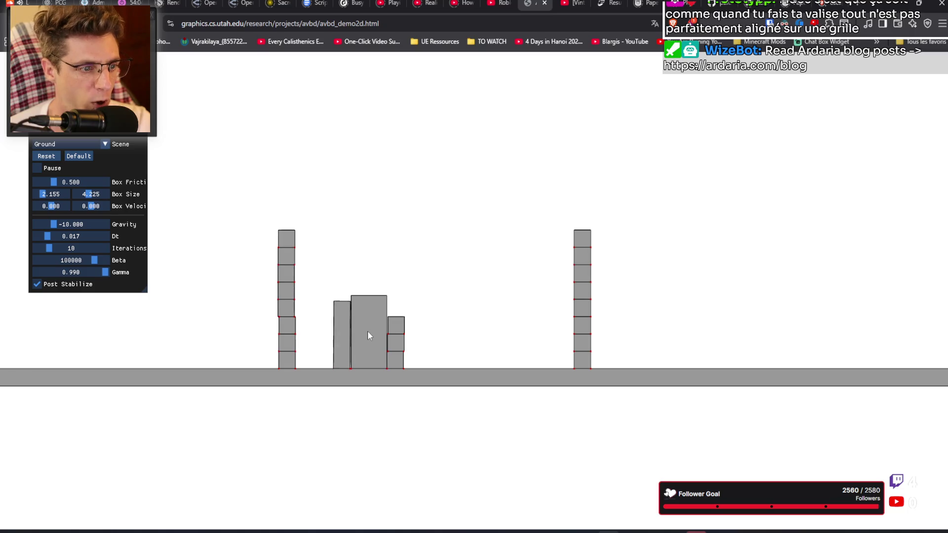
{"action": "mouse_move", "coordinate": [393, 331]}
{"action": "left_mouse_down"}
{"action": "mouse_move", "coordinate": [400, 307]}
{"action": "mouse_move", "coordinate": [385, 271]}
{"action": "mouse_move", "coordinate": [378, 284]}
{"action": "mouse_move", "coordinate": [402, 253]}
{"action": "mouse_move", "coordinate": [369, 271]}
{"action": "left_mouse_up"}
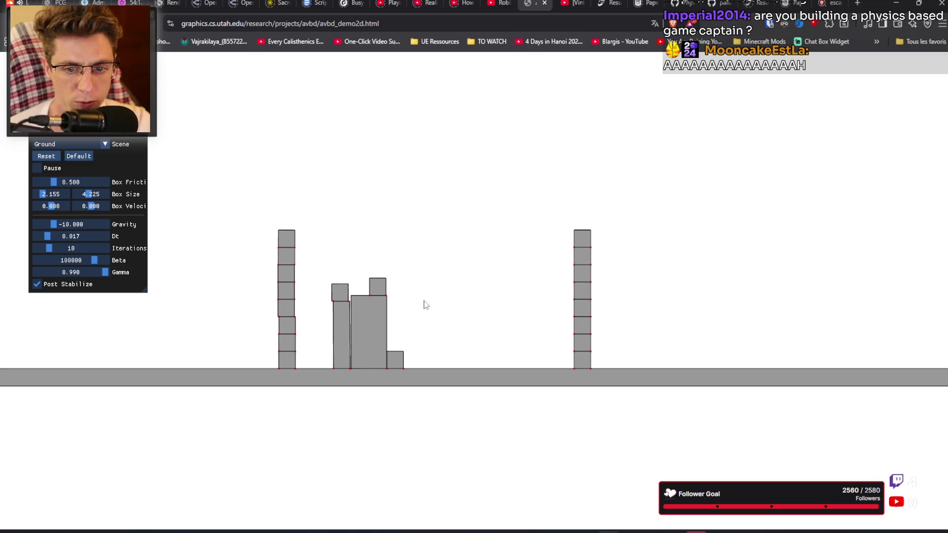
{"action": "right_click", "coordinate": [446, 285]}
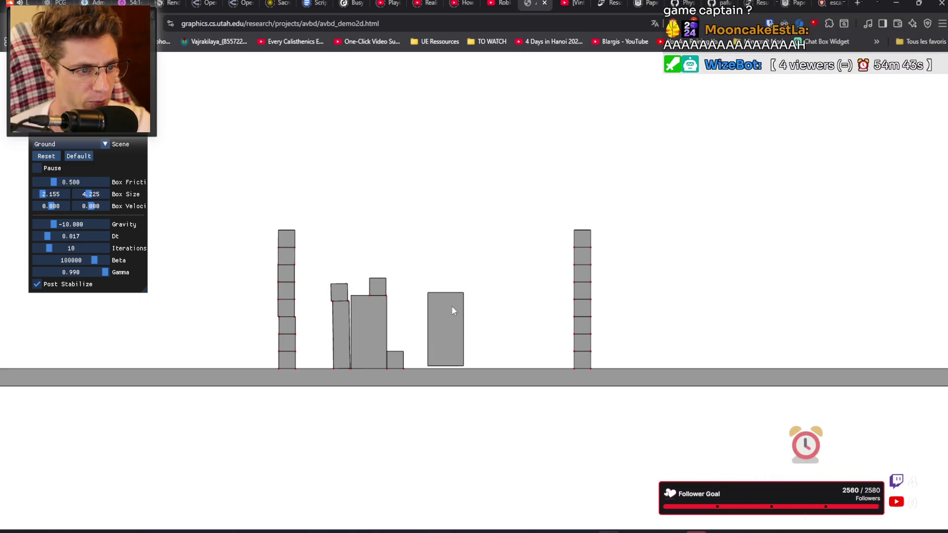
{"action": "mouse_move", "coordinate": [437, 303]}
{"action": "left_mouse_down"}
{"action": "mouse_move", "coordinate": [459, 304]}
{"action": "mouse_move", "coordinate": [434, 323]}
{"action": "mouse_move", "coordinate": [458, 327]}
{"action": "mouse_move", "coordinate": [457, 312]}
{"action": "mouse_move", "coordinate": [474, 305]}
{"action": "mouse_move", "coordinate": [501, 324]}
{"action": "mouse_move", "coordinate": [487, 327]}
{"action": "left_mouse_up"}
{"action": "right_click", "coordinate": [444, 286]}
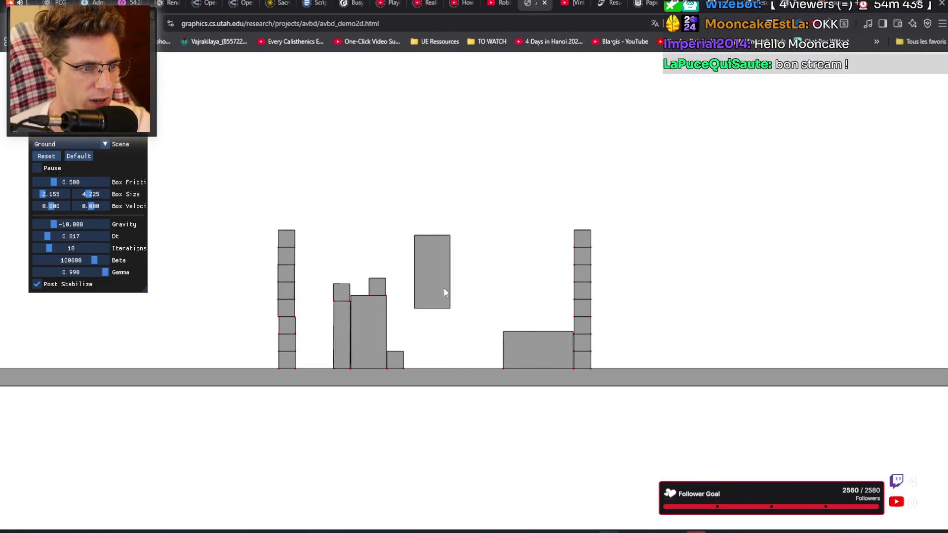
{"action": "mouse_move", "coordinate": [425, 334]}
{"action": "left_mouse_down"}
{"action": "mouse_move", "coordinate": [450, 299]}
{"action": "mouse_move", "coordinate": [482, 294]}
{"action": "mouse_move", "coordinate": [538, 309]}
{"action": "left_mouse_up"}
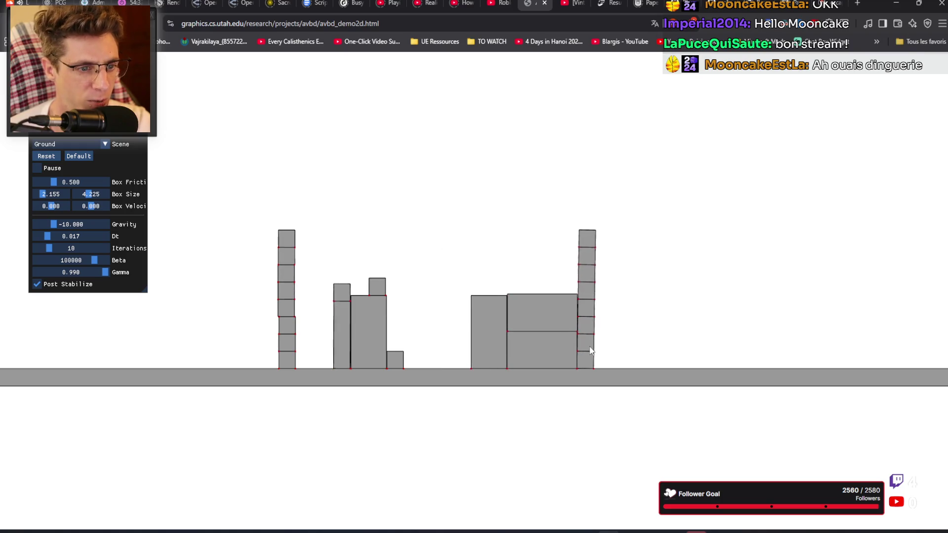
{"action": "left_click_drag", "start_coordinate": [588, 366], "coordinate": [582, 366]}
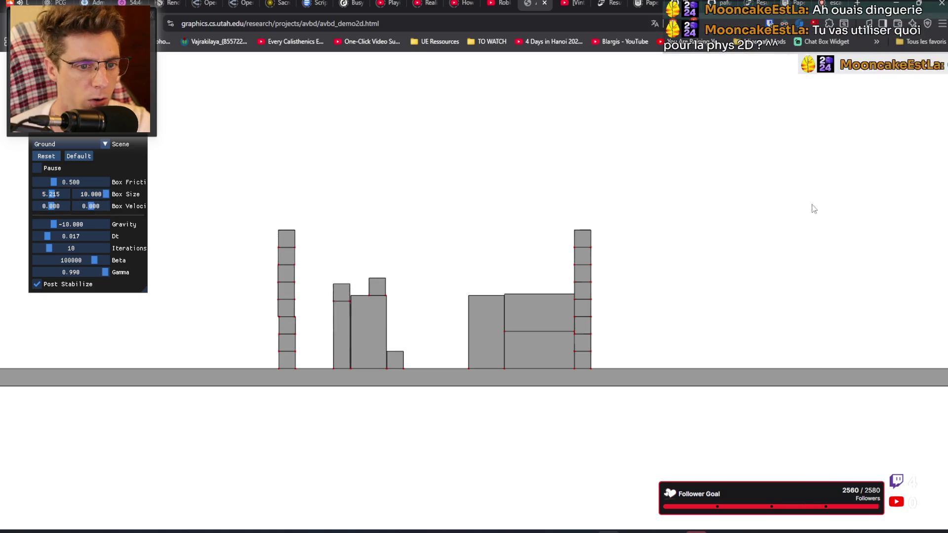
Step: Spawn a huge box on the right and haul it upward until it tips over the pile
{"action": "left_click", "coordinate": [832, 203]}
{"action": "mouse_move", "coordinate": [838, 271]}
{"action": "left_mouse_down"}
{"action": "mouse_move", "coordinate": [677, 263]}
{"action": "mouse_move", "coordinate": [713, 267]}
{"action": "mouse_move", "coordinate": [706, 239]}
{"action": "mouse_move", "coordinate": [651, 234]}
{"action": "mouse_move", "coordinate": [712, 228]}
{"action": "mouse_move", "coordinate": [701, 237]}
{"action": "mouse_move", "coordinate": [608, 207]}
{"action": "mouse_move", "coordinate": [461, 214]}
{"action": "mouse_move", "coordinate": [428, 227]}
{"action": "mouse_move", "coordinate": [452, 294]}
{"action": "mouse_move", "coordinate": [450, 197]}
{"action": "mouse_move", "coordinate": [527, 204]}
{"action": "mouse_move", "coordinate": [552, 173]}
{"action": "mouse_move", "coordinate": [630, 146]}
{"action": "mouse_move", "coordinate": [690, 239]}
{"action": "mouse_move", "coordinate": [676, 167]}
{"action": "mouse_move", "coordinate": [731, 226]}
{"action": "mouse_move", "coordinate": [715, 268]}
{"action": "mouse_move", "coordinate": [732, 304]}
{"action": "mouse_move", "coordinate": [668, 316]}
{"action": "mouse_move", "coordinate": [670, 216]}
{"action": "mouse_move", "coordinate": [670, 300]}
{"action": "mouse_move", "coordinate": [687, 333]}
{"action": "mouse_move", "coordinate": [641, 368]}
{"action": "mouse_move", "coordinate": [623, 410]}
{"action": "left_mouse_up"}
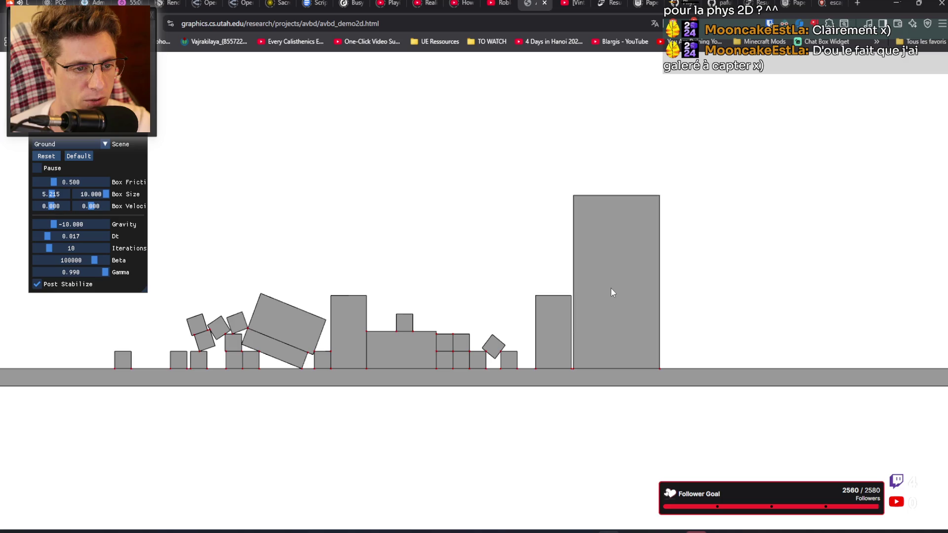
{"action": "left_click_drag", "start_coordinate": [616, 275], "coordinate": [625, 200]}
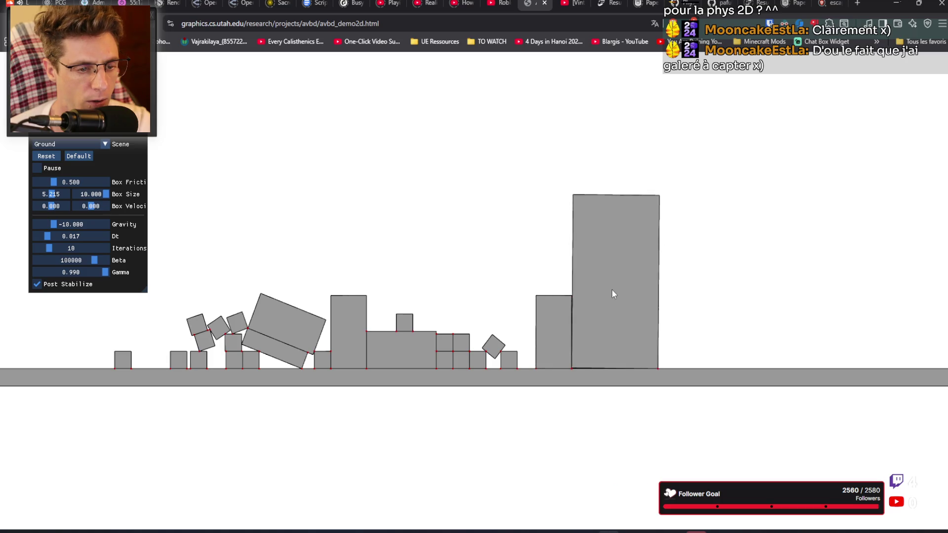
{"action": "mouse_move", "coordinate": [615, 295]}
{"action": "left_mouse_down"}
{"action": "mouse_move", "coordinate": [628, 232]}
{"action": "mouse_move", "coordinate": [594, 194]}
{"action": "mouse_move", "coordinate": [591, 217]}
{"action": "left_mouse_up"}
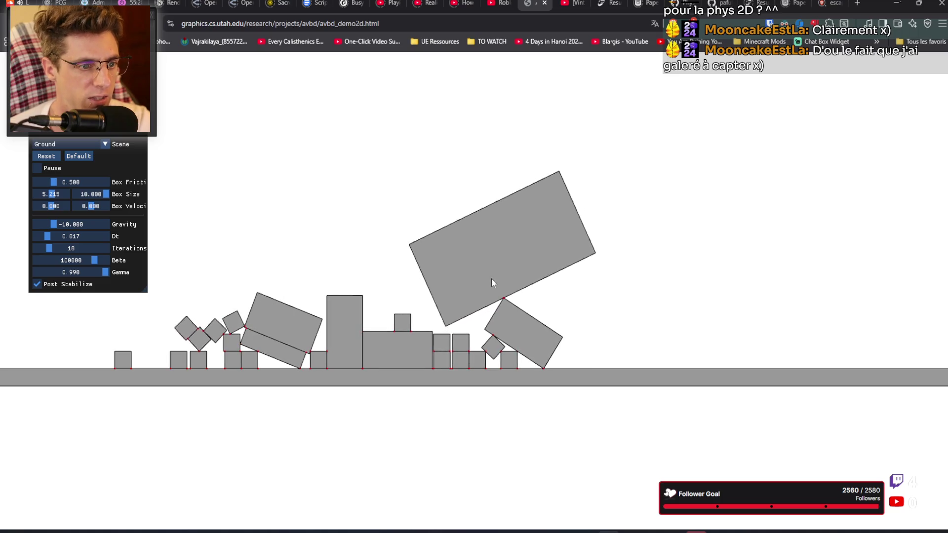
{"action": "mouse_move", "coordinate": [470, 265]}
{"action": "left_mouse_down"}
{"action": "mouse_move", "coordinate": [480, 206]}
{"action": "mouse_move", "coordinate": [451, 177]}
{"action": "mouse_move", "coordinate": [434, 218]}
{"action": "mouse_move", "coordinate": [405, 163]}
{"action": "mouse_move", "coordinate": [396, 225]}
{"action": "mouse_move", "coordinate": [402, 154]}
{"action": "mouse_move", "coordinate": [401, 168]}
{"action": "left_mouse_up"}
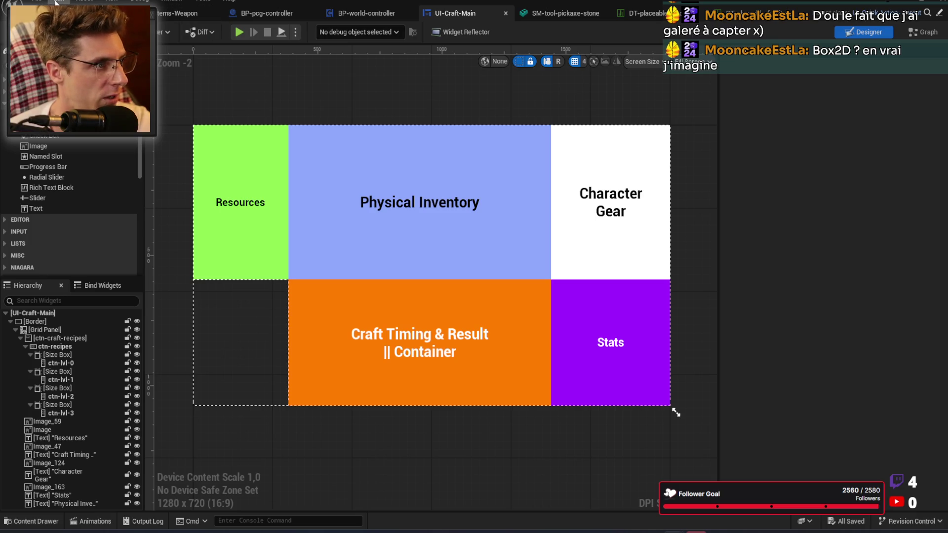
Step: Open the Plugins window from the Edit menu, then close it
{"action": "left_click", "coordinate": [56, 2]}
{"action": "left_click", "coordinate": [89, 161]}
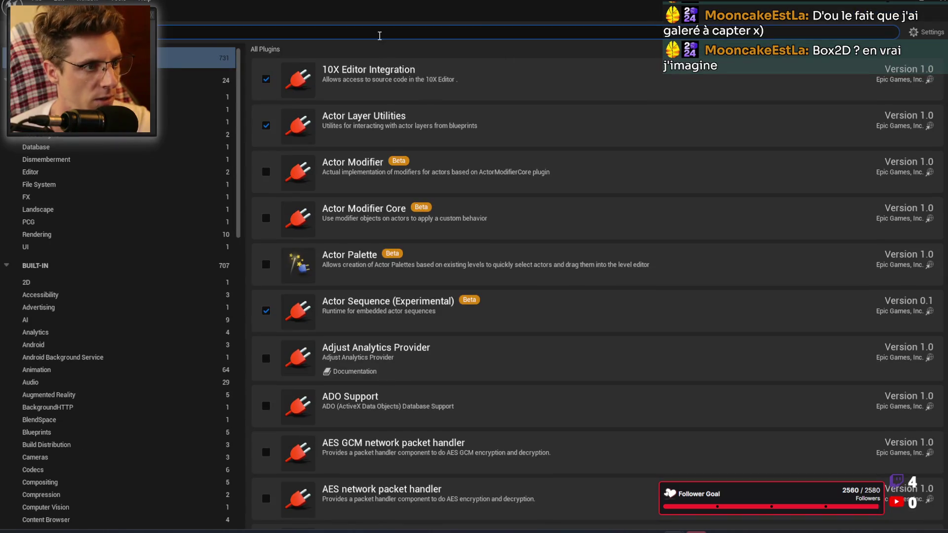
{"action": "left_click", "coordinate": [931, 5]}
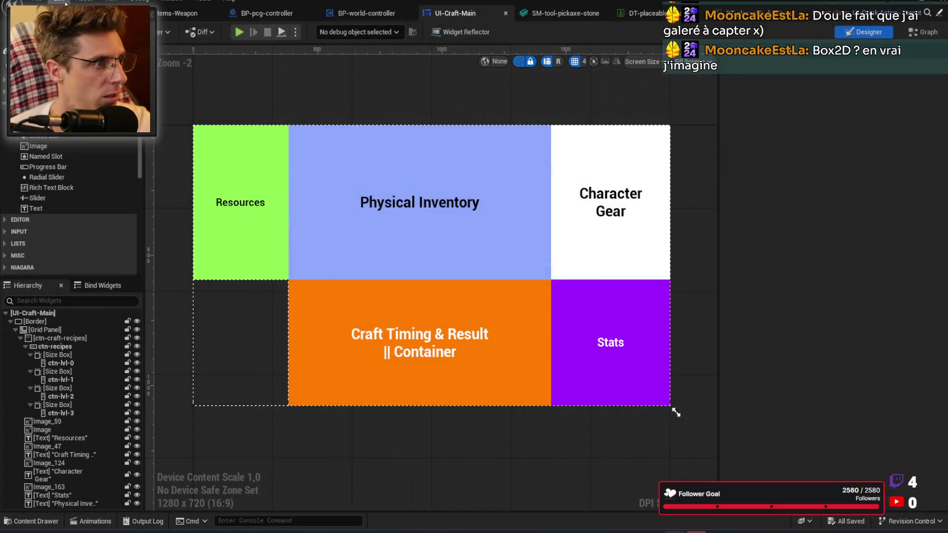
Step: Open Project Settings and filter them by 'physic'
{"action": "left_click", "coordinate": [58, 2]}
{"action": "left_click", "coordinate": [84, 128]}
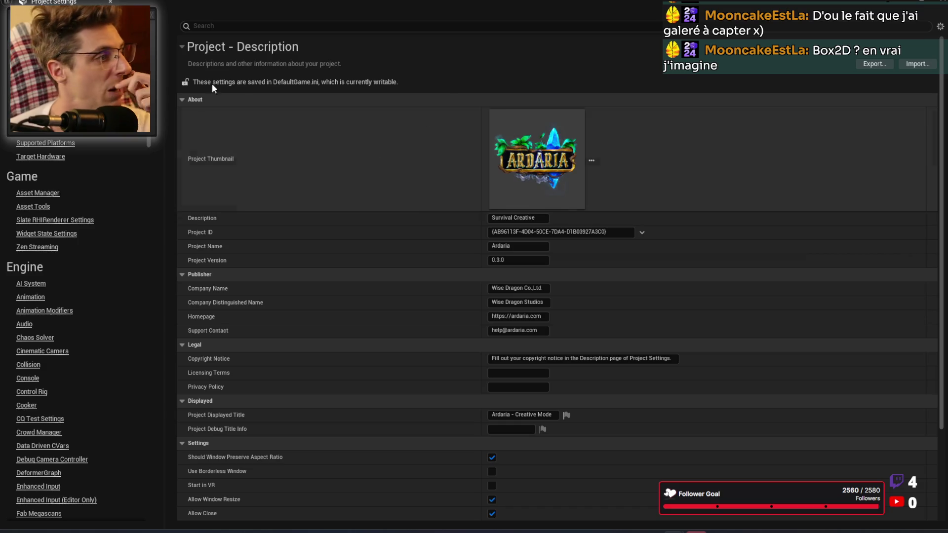
{"action": "left_click", "coordinate": [279, 27]}
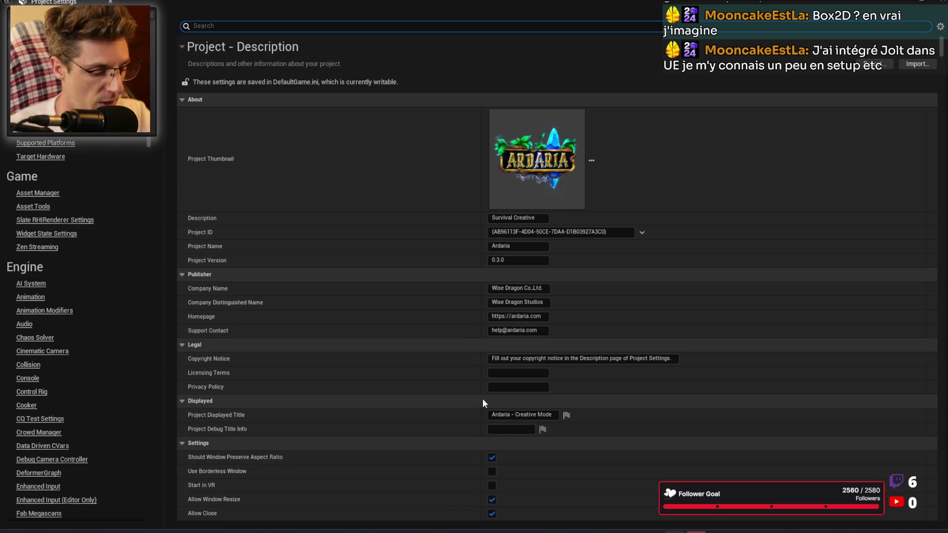
{"action": "type", "text": "physic"}
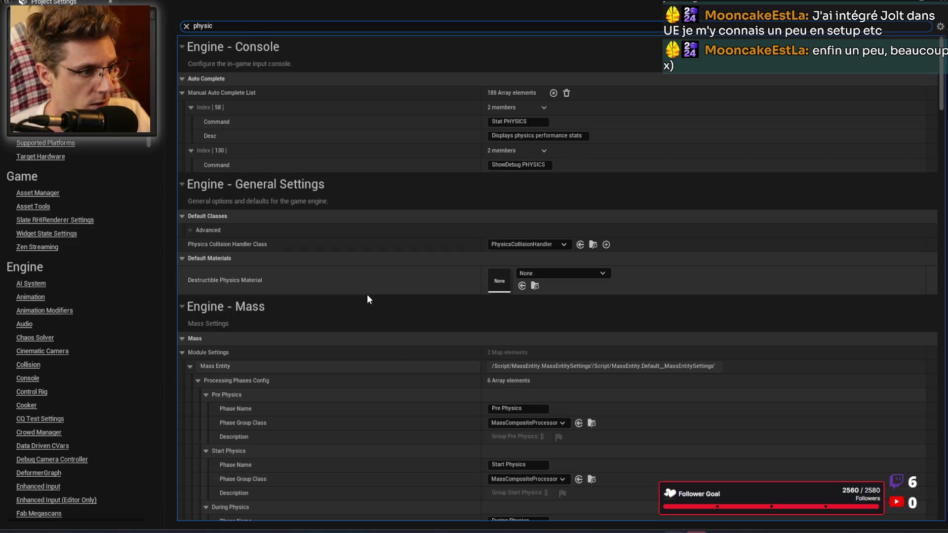
Step: Filter Project Settings with '2d' to reveal Enable 2DPhysics, then return to the AVBD 2D demo
{"action": "key", "text": "ctrl+a"}
{"action": "type", "text": "2d"}
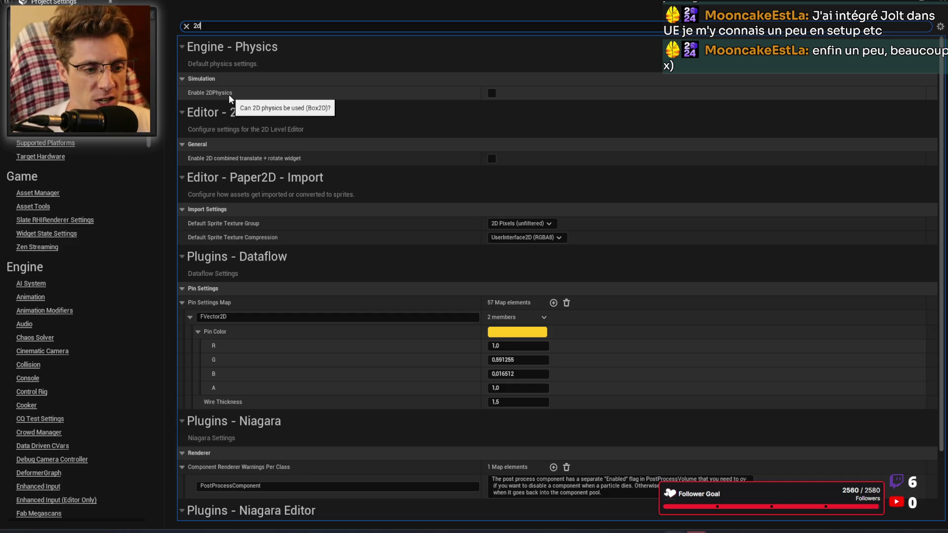
{"action": "key", "text": "alt+Tab"}
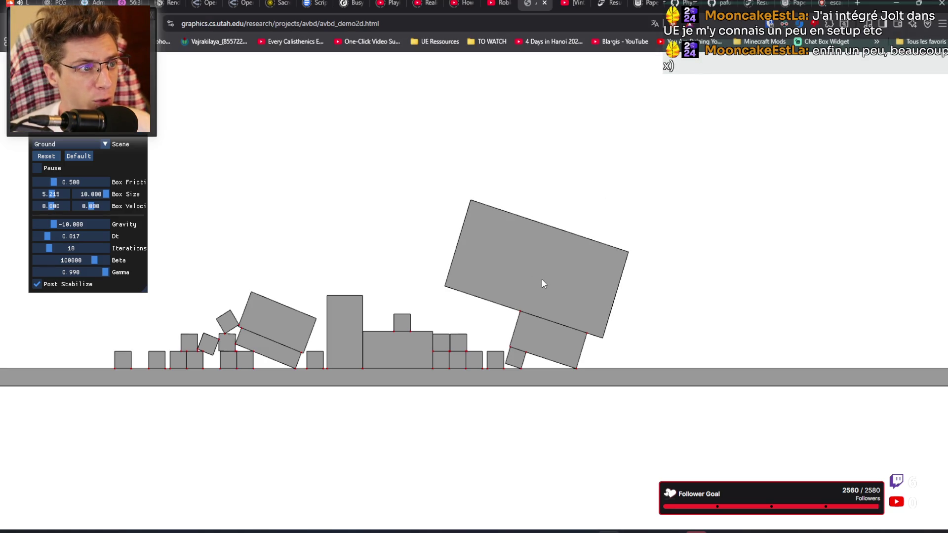
Step: Lift the large box off the demo's pile, pause the Minecraft video, and bring up the Roblox physics video
{"action": "mouse_move", "coordinate": [537, 272]}
{"action": "left_mouse_down"}
{"action": "mouse_move", "coordinate": [510, 217]}
{"action": "mouse_move", "coordinate": [496, 215]}
{"action": "mouse_move", "coordinate": [491, 259]}
{"action": "mouse_move", "coordinate": [491, 239]}
{"action": "mouse_move", "coordinate": [461, 268]}
{"action": "mouse_move", "coordinate": [446, 238]}
{"action": "left_mouse_up"}
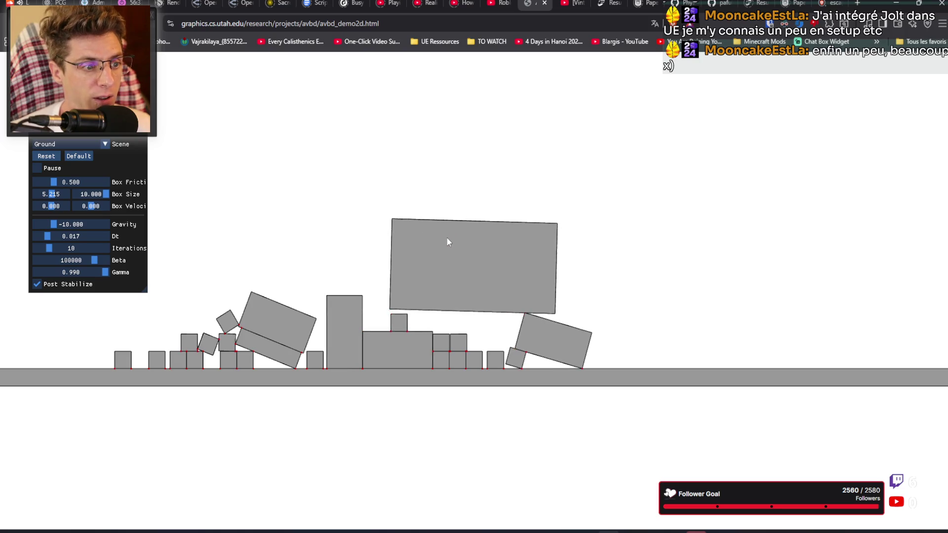
{"action": "left_click", "coordinate": [450, 6]}
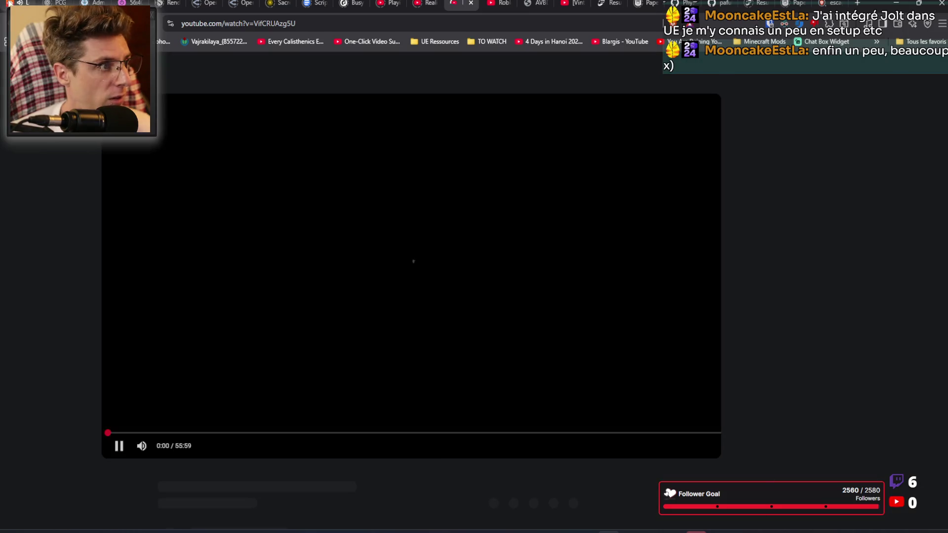
{"action": "key", "text": "ctrl+1"}
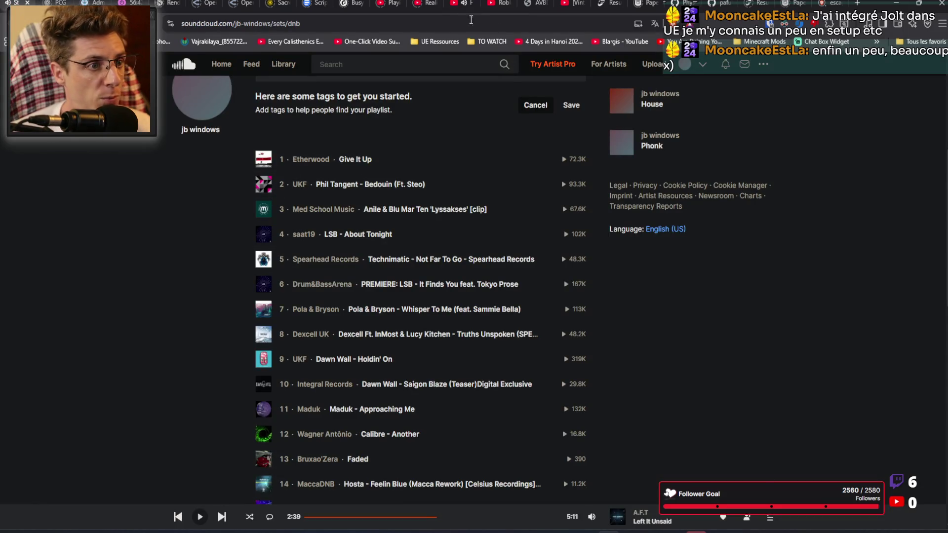
{"action": "left_click", "coordinate": [459, 5]}
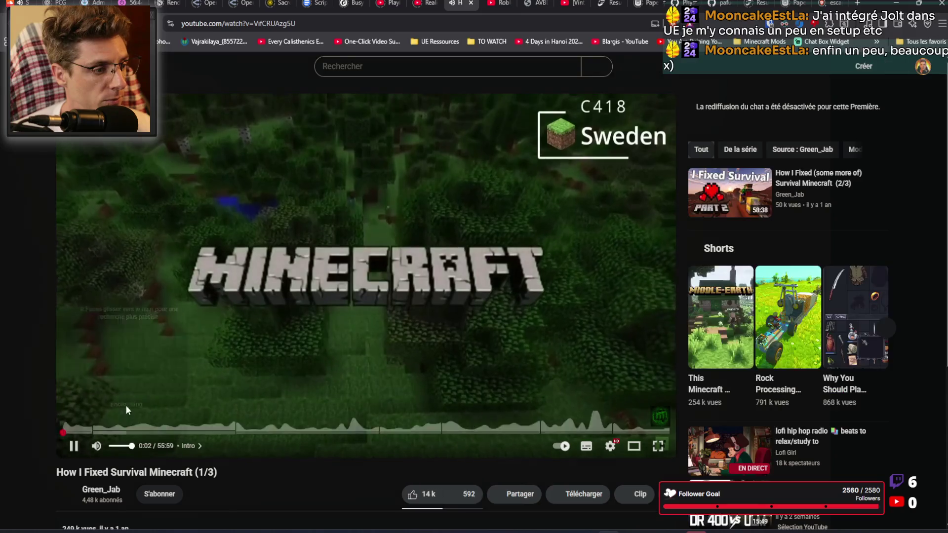
{"action": "left_click", "coordinate": [264, 326]}
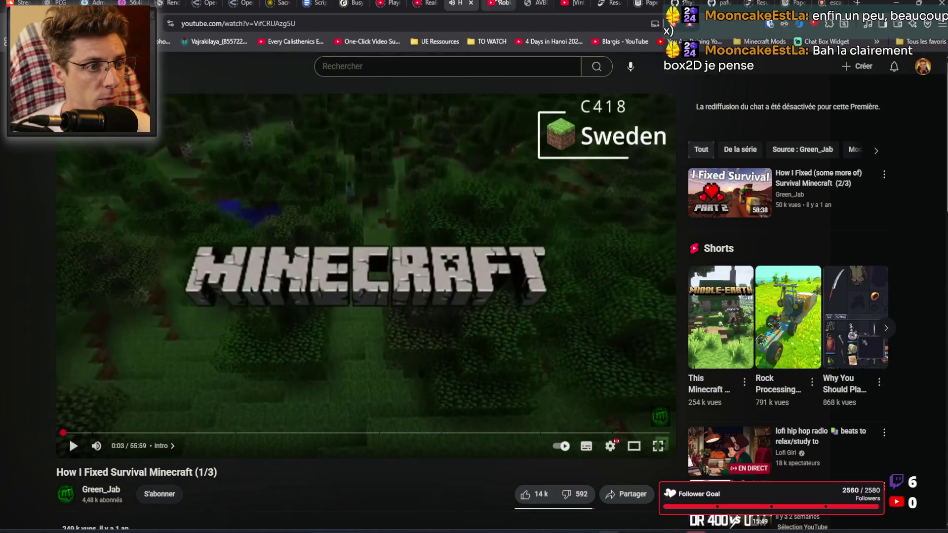
{"action": "left_click", "coordinate": [499, 4]}
{"action": "scroll", "coordinate": [198, 296], "scroll_direction": "up", "scroll_amount": 5}
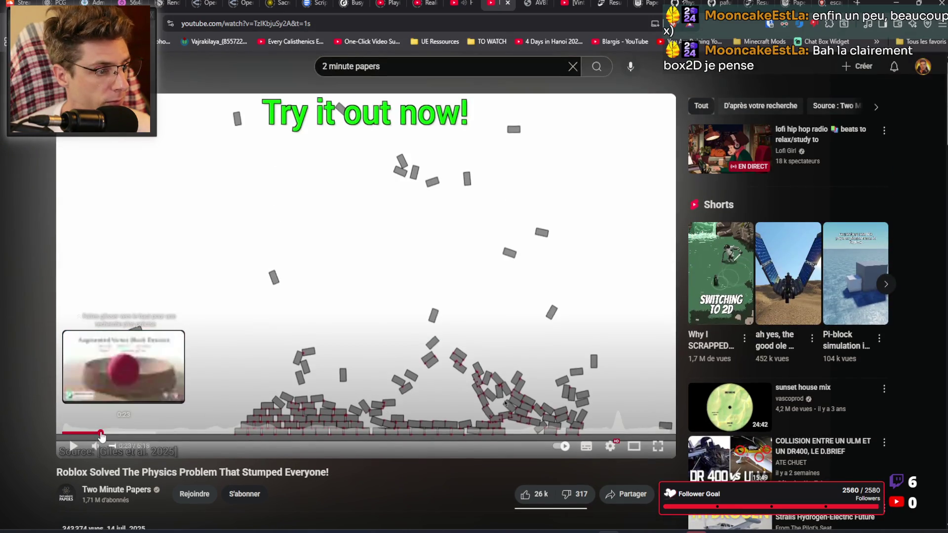
Step: Rewind the Roblox video to 0:00 and play it fullscreen with louder volume, pausing at the pendulum comparison
{"action": "left_click_drag", "start_coordinate": [95, 434], "coordinate": [52, 430]}
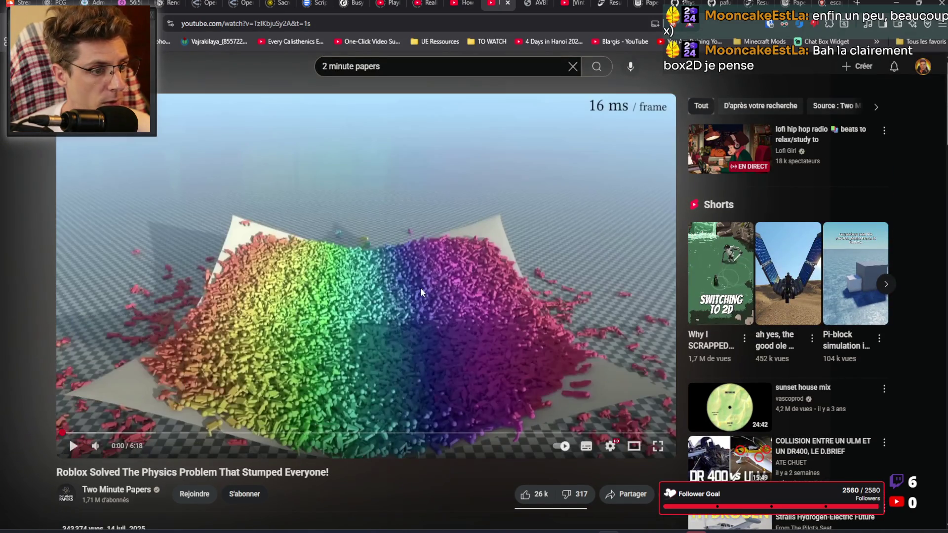
{"action": "left_click", "coordinate": [420, 288]}
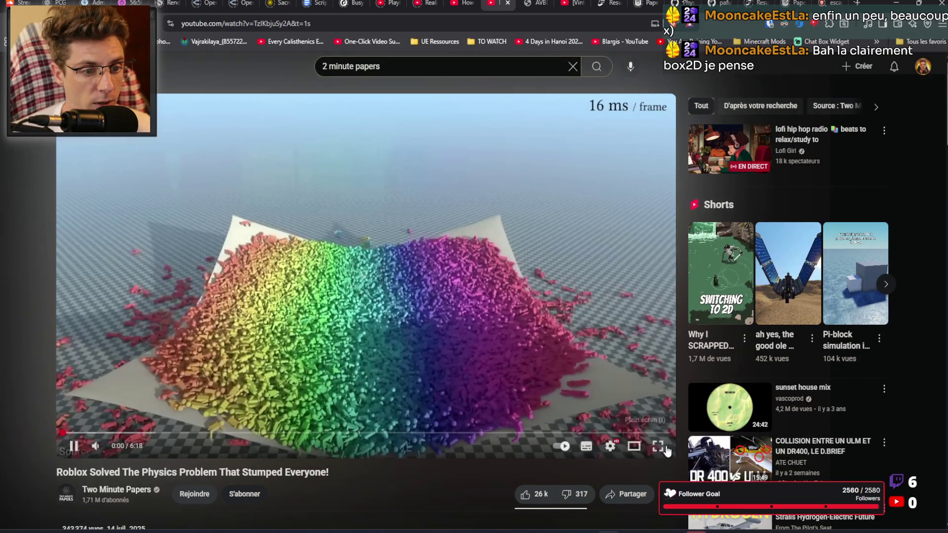
{"action": "left_click", "coordinate": [658, 446]}
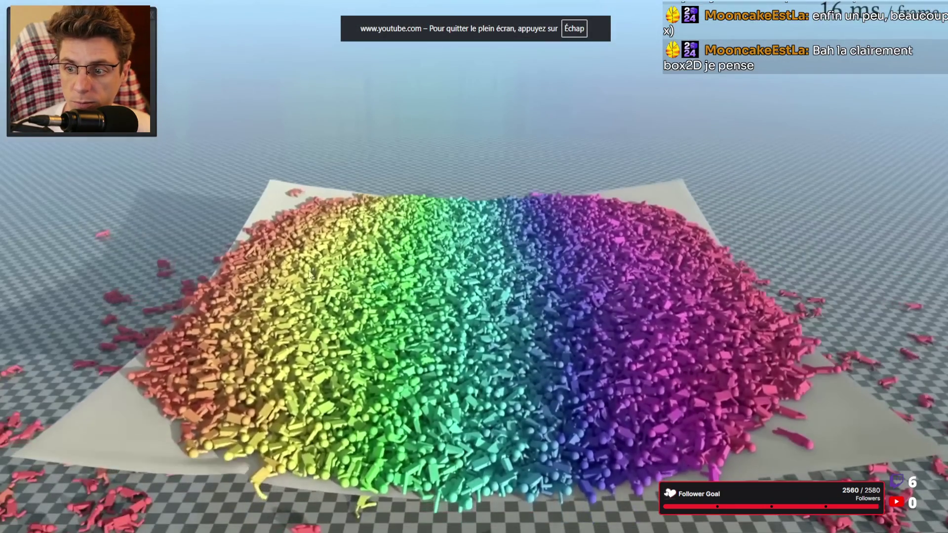
{"action": "key", "text": "Down"}
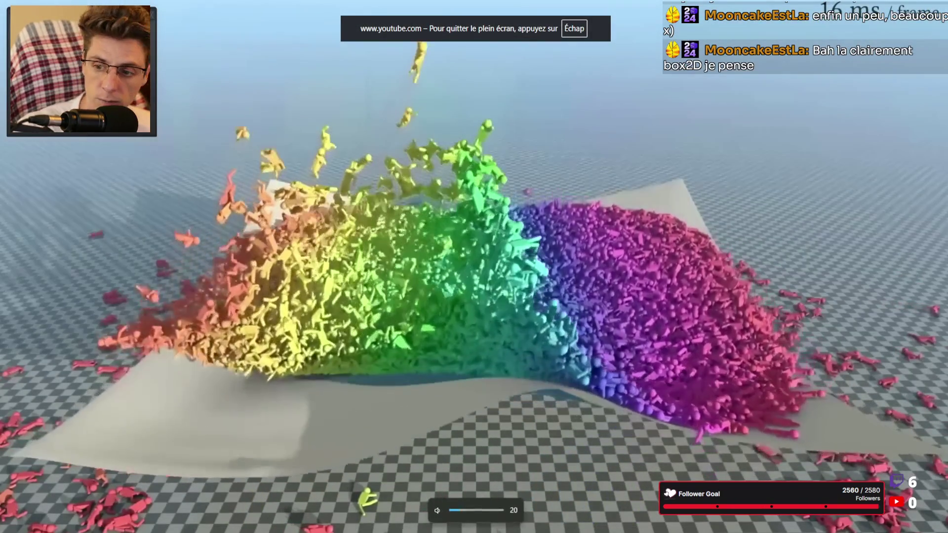
{"action": "scroll", "coordinate": [237, 275], "scroll_direction": "up", "scroll_amount": 3}
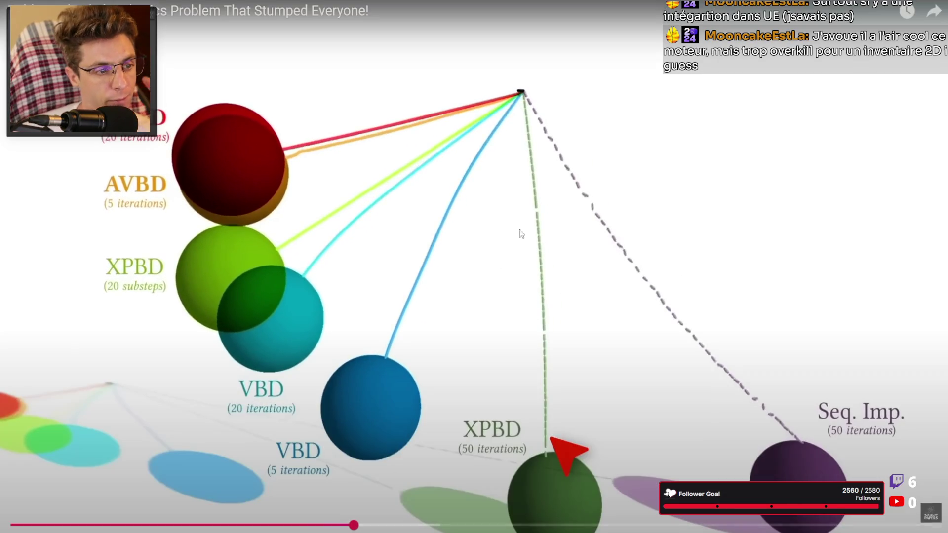
{"action": "left_click", "coordinate": [523, 233]}
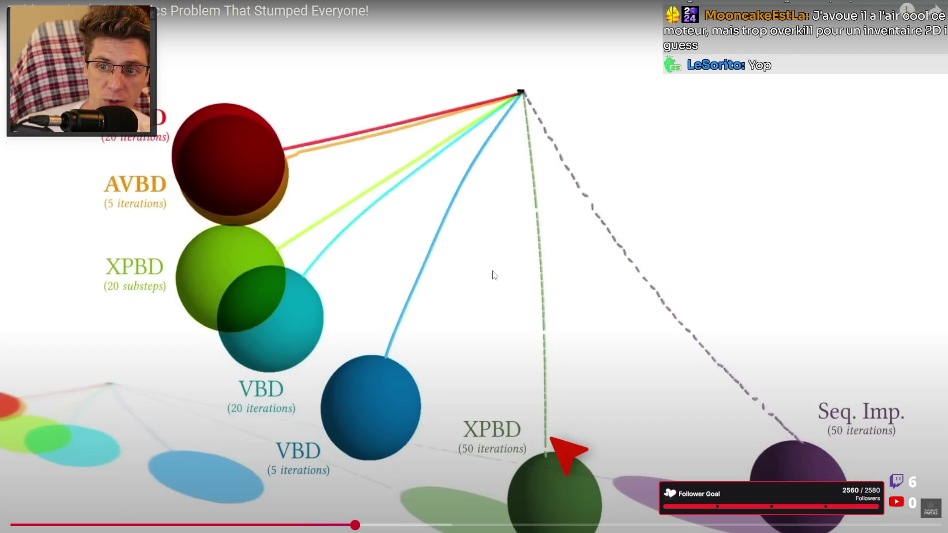
Step: Repeatedly pause and resume the video to study the AVBD, XPBD and VBD hanging-ball frames
{"action": "left_click", "coordinate": [476, 248]}
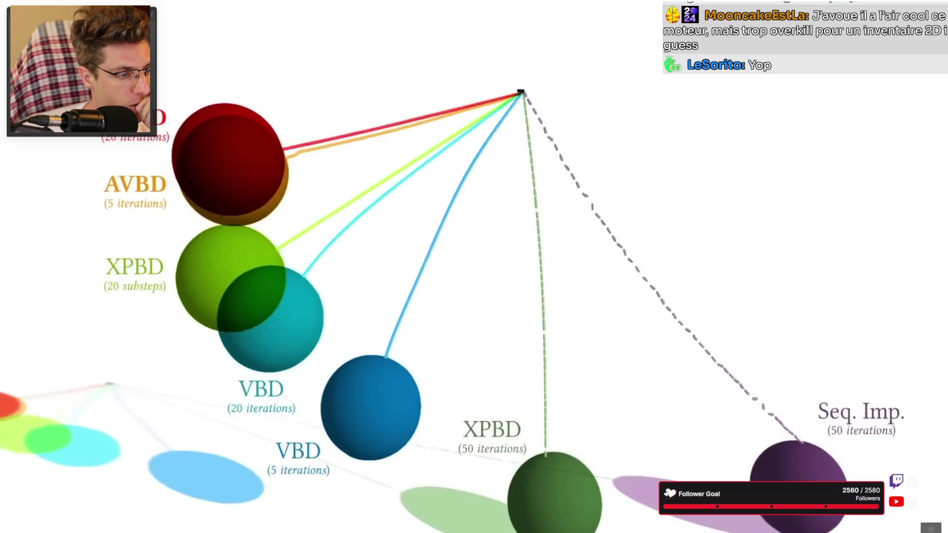
{"action": "left_click", "coordinate": [295, 304]}
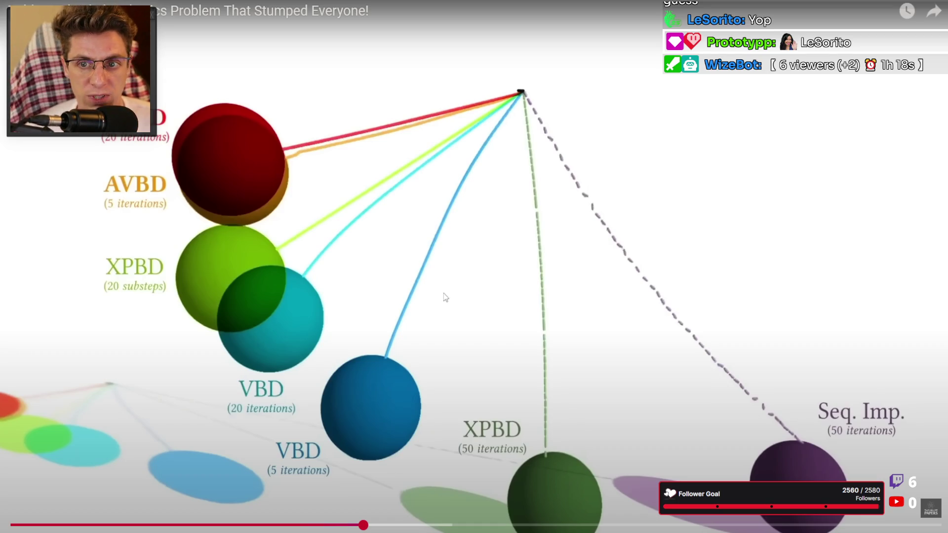
{"action": "left_click", "coordinate": [459, 291]}
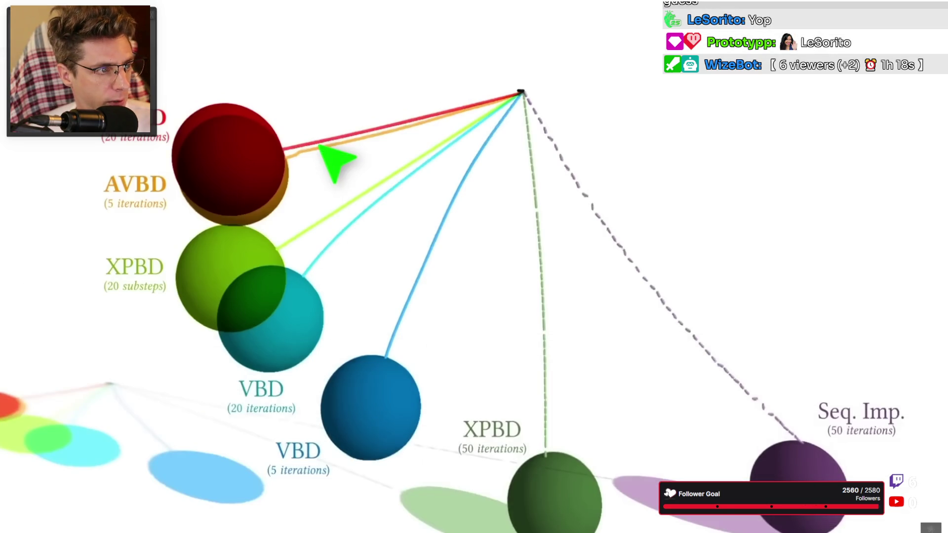
{"action": "left_click", "coordinate": [377, 280]}
{"action": "left_click", "coordinate": [404, 266]}
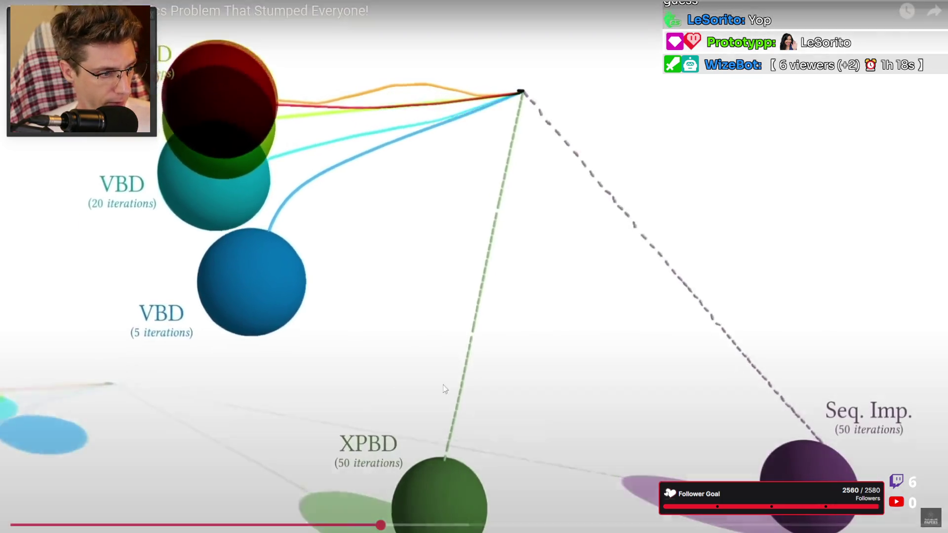
{"action": "left_click", "coordinate": [907, 522]}
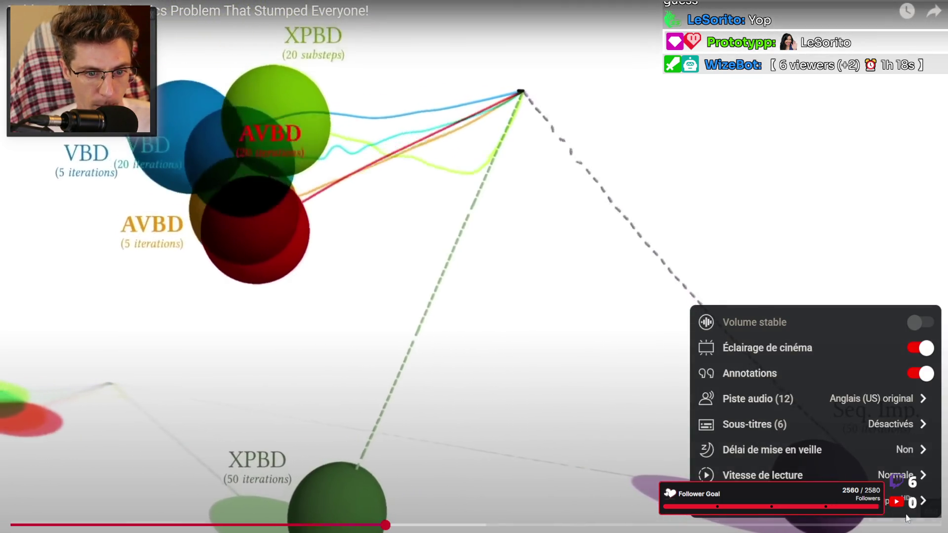
Step: Set the video's playback speed to 1.25x
{"action": "left_click", "coordinate": [905, 477]}
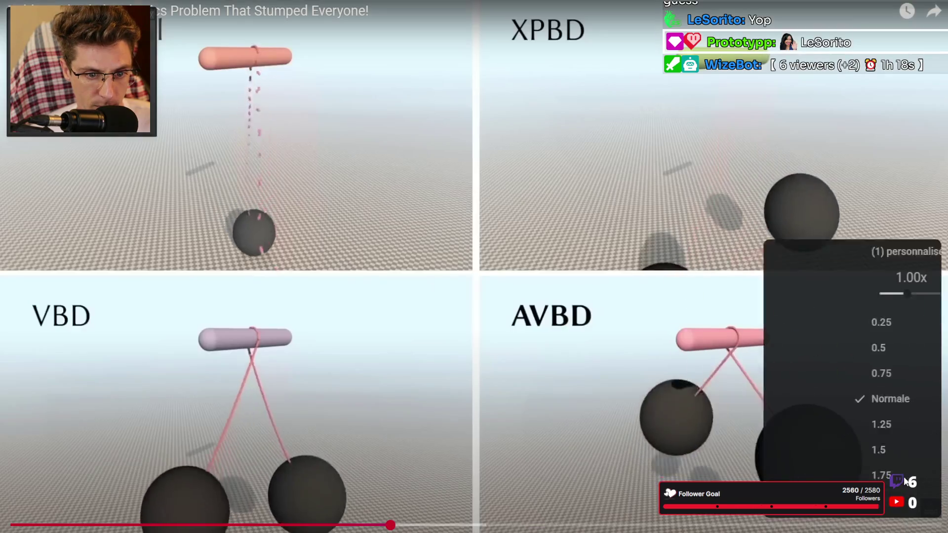
{"action": "left_click", "coordinate": [858, 426]}
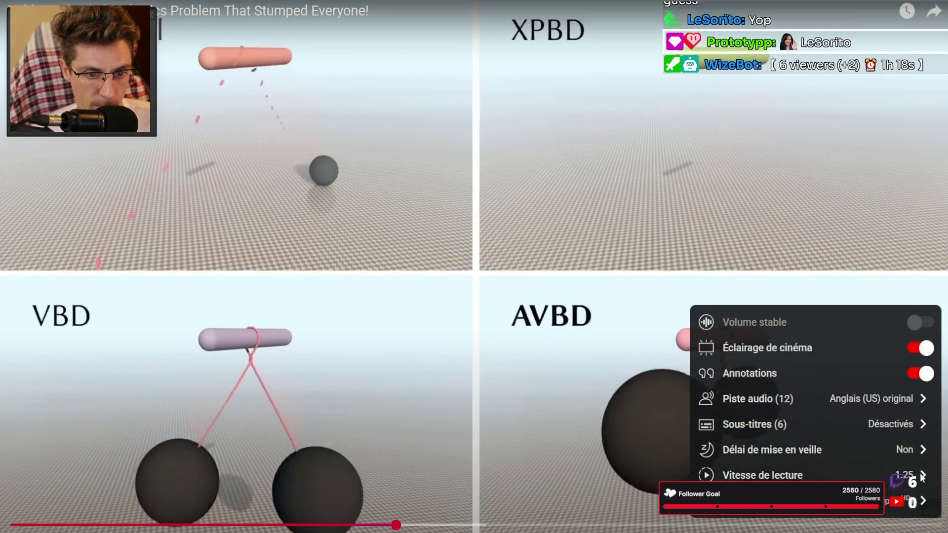
{"action": "left_click", "coordinate": [920, 473]}
{"action": "left_click", "coordinate": [840, 450]}
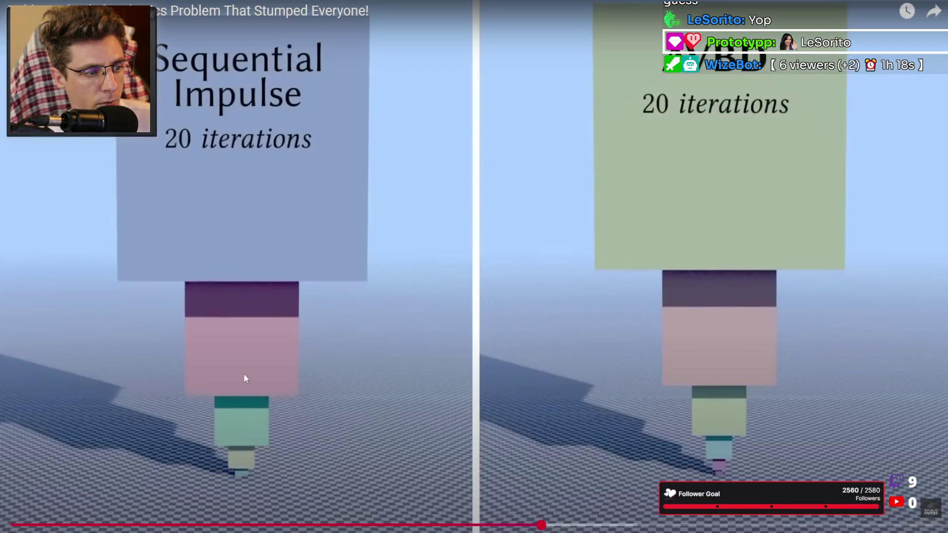
Step: Skip ahead to the house-of-cards comparison, pause on the collapse, and exit fullscreen
{"action": "left_click", "coordinate": [269, 275]}
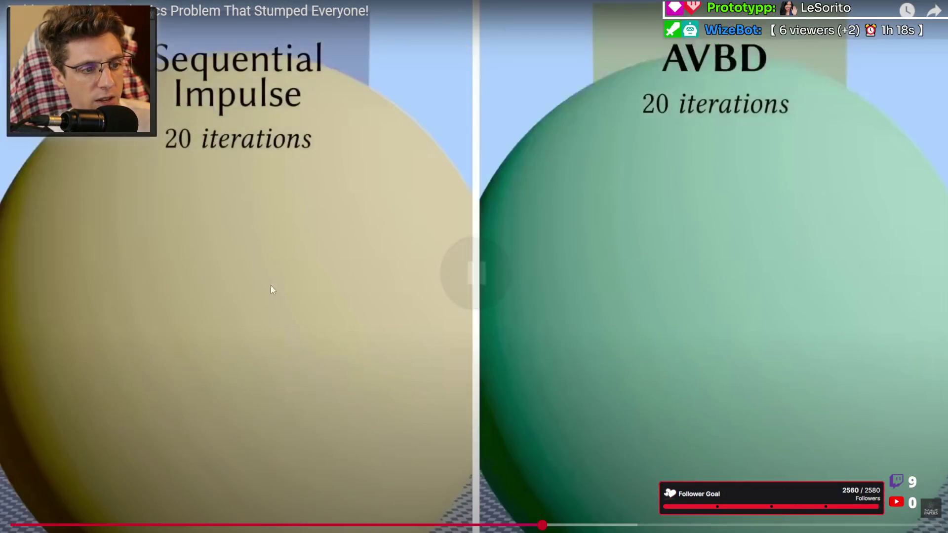
{"action": "left_click", "coordinate": [404, 271]}
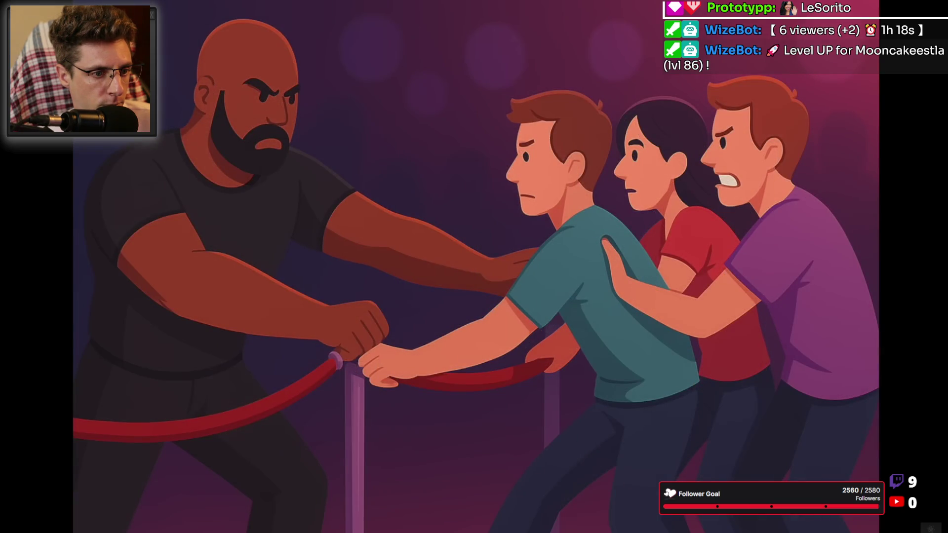
{"action": "mouse_move", "coordinate": [819, 434]}
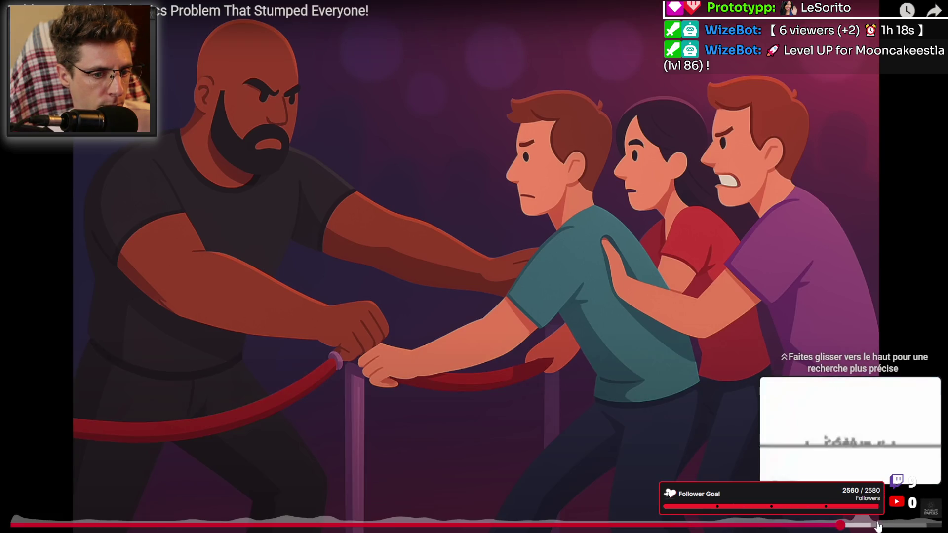
{"action": "left_click", "coordinate": [877, 527]}
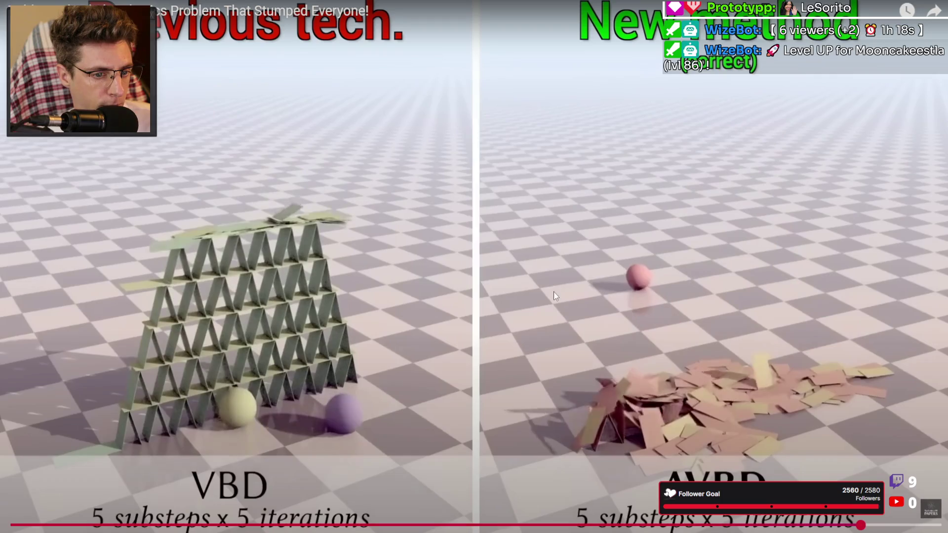
{"action": "left_click", "coordinate": [553, 291]}
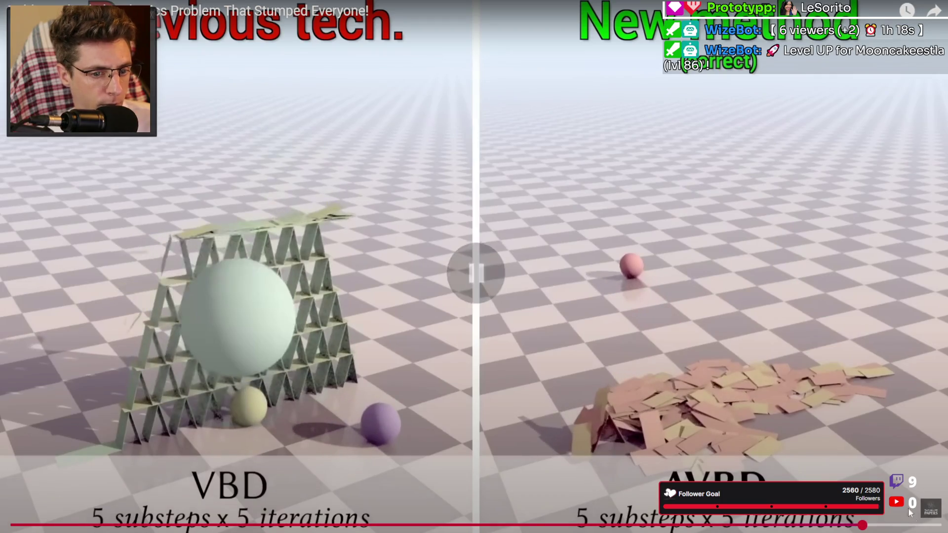
{"action": "key", "text": "Escape"}
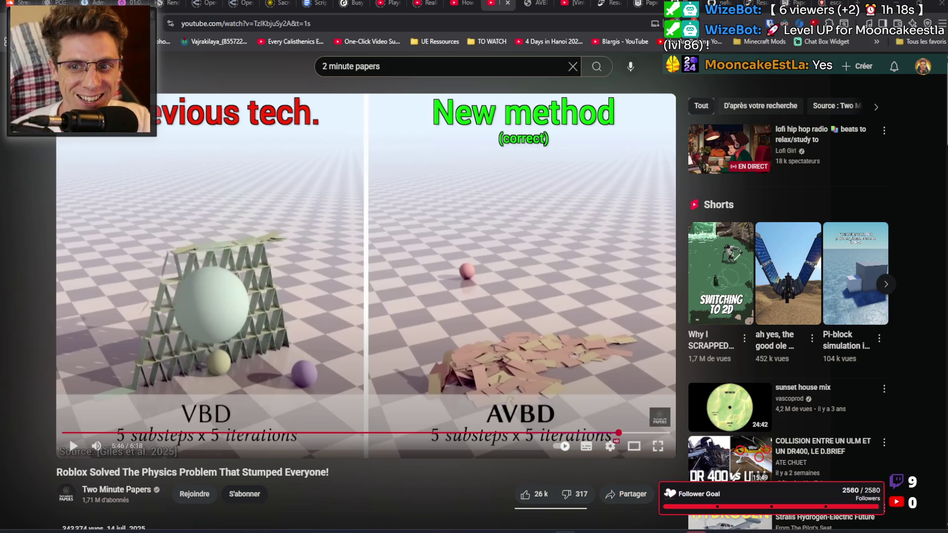
Step: Pass through the '2d' Project Settings back to the UI-Craft-Main widget Designer
{"action": "key", "text": "alt+Tab"}
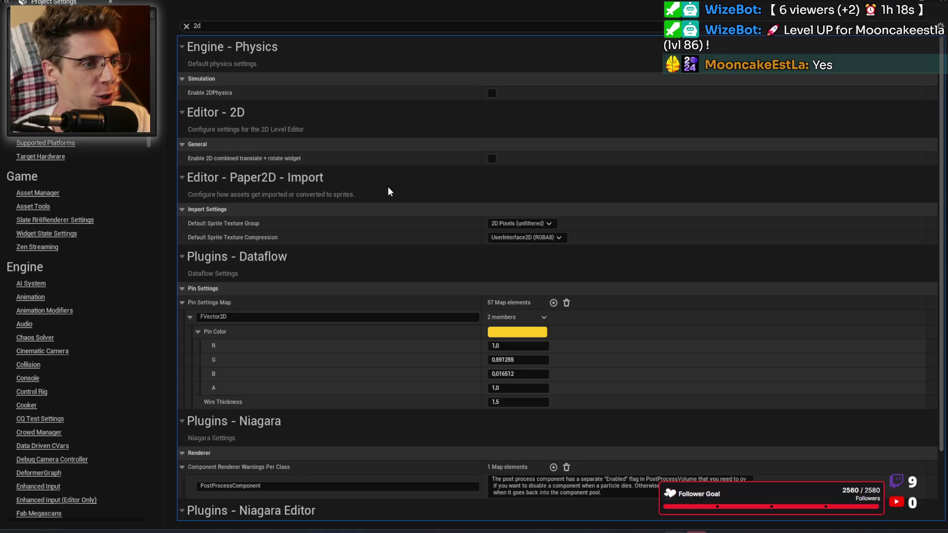
{"action": "key", "text": "alt+Tab"}
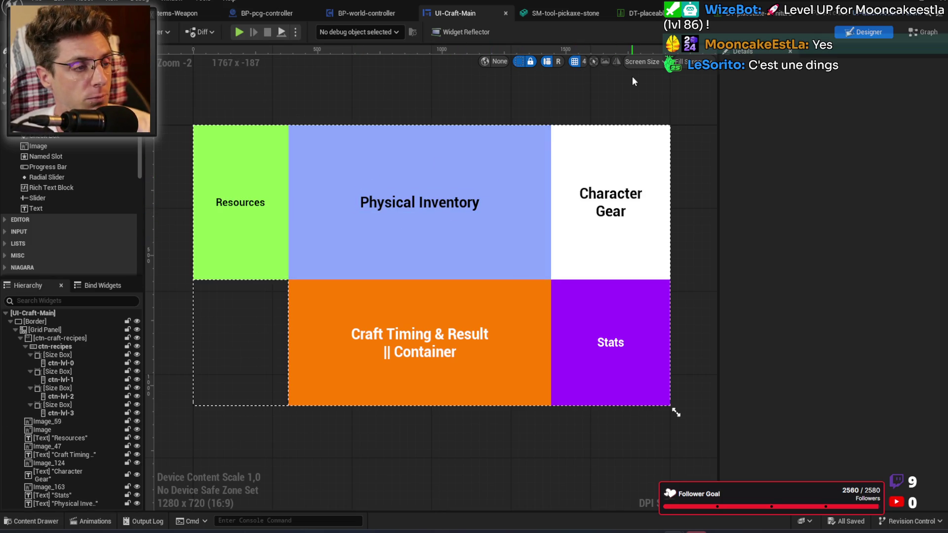
Step: Open the SM-tool-pickaxe-stone mesh and orbit and zoom around it, then return to the browser
{"action": "left_click", "coordinate": [565, 13]}
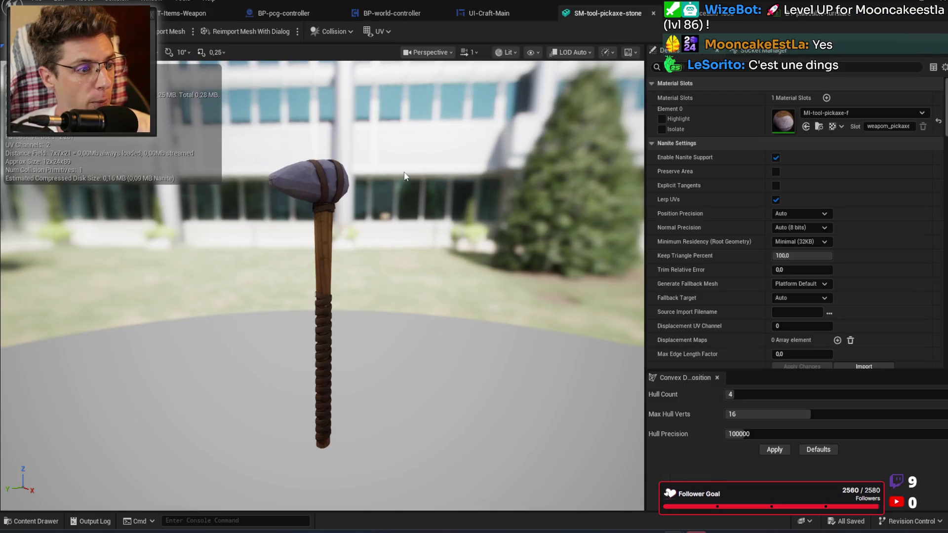
{"action": "mouse_move", "coordinate": [440, 198]}
{"action": "left_mouse_down"}
{"action": "mouse_move", "coordinate": [361, 227]}
{"action": "mouse_move", "coordinate": [400, 129]}
{"action": "left_mouse_up"}
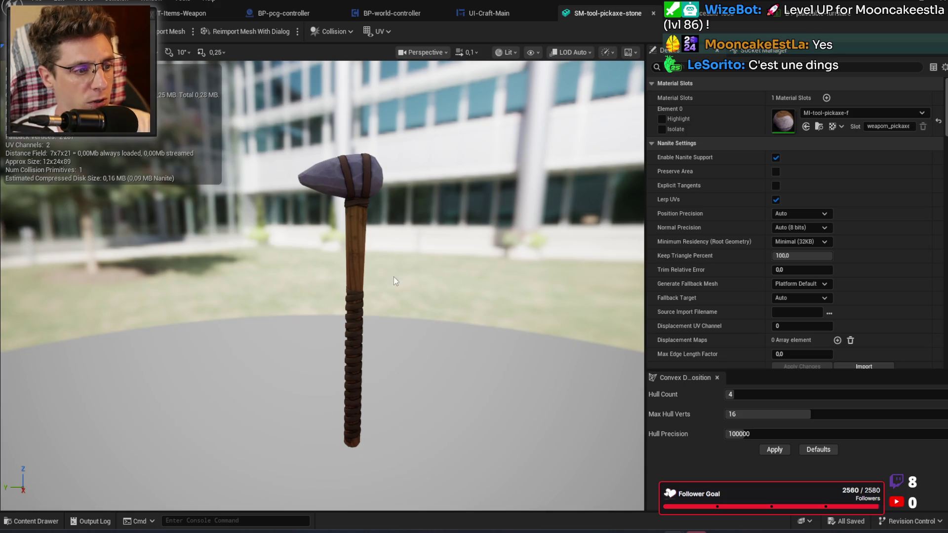
{"action": "left_click_drag", "start_coordinate": [347, 199], "coordinate": [359, 190]}
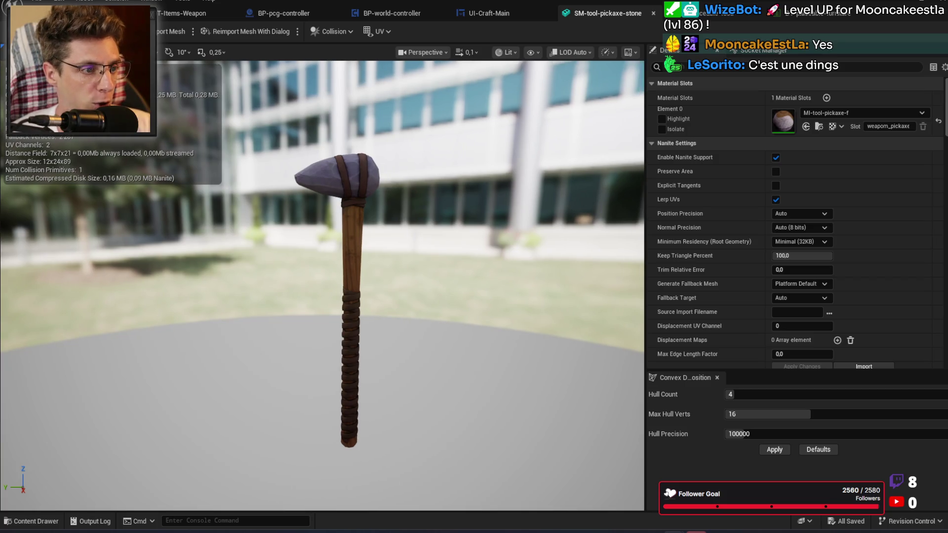
{"action": "mouse_move", "coordinate": [403, 228]}
{"action": "left_mouse_down"}
{"action": "mouse_move", "coordinate": [376, 207]}
{"action": "mouse_move", "coordinate": [372, 232]}
{"action": "mouse_move", "coordinate": [414, 225]}
{"action": "left_mouse_up"}
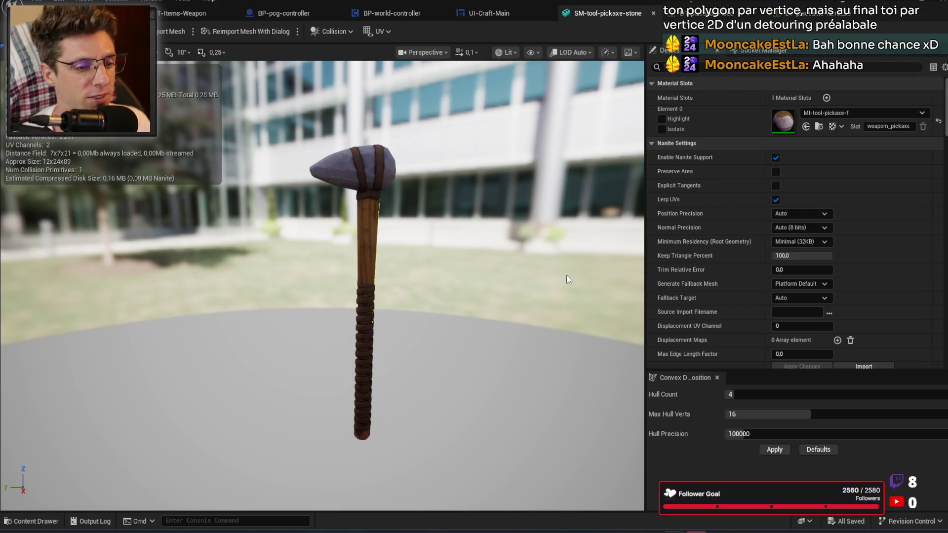
{"action": "key", "text": "alt+Tab"}
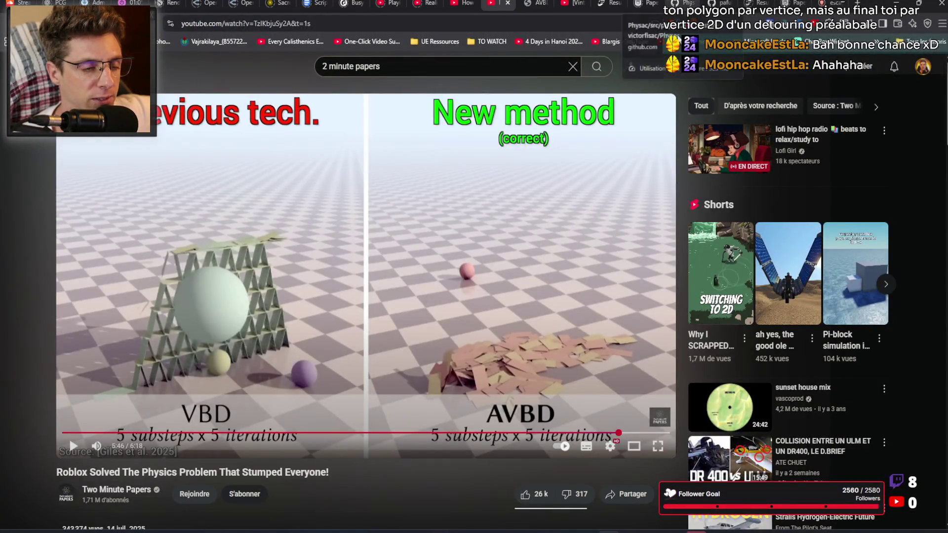
Step: Skim the video's description, type 'jolt' in the address bar, then switch to the OpenRouter chat
{"action": "scroll", "coordinate": [360, 372], "scroll_direction": "down", "scroll_amount": 5}
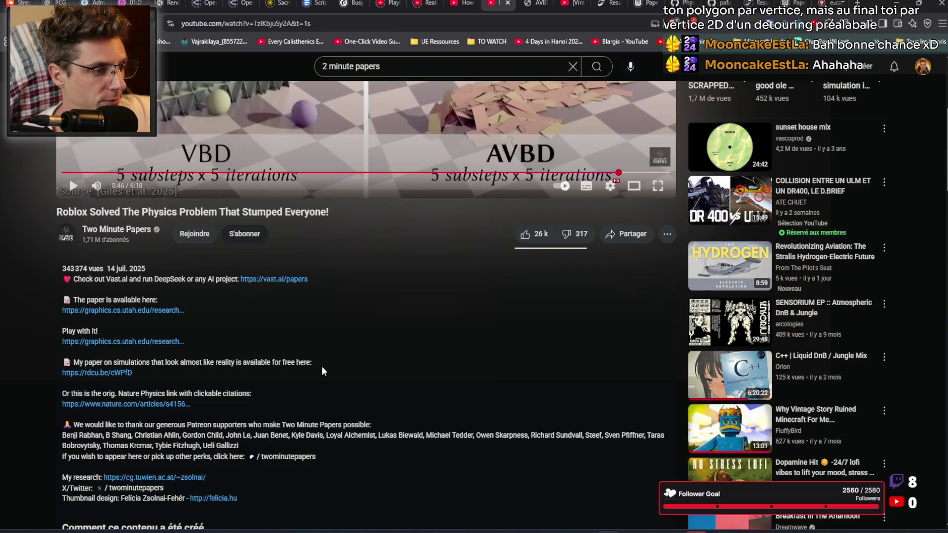
{"action": "scroll", "coordinate": [363, 372], "scroll_direction": "up", "scroll_amount": 5}
{"action": "left_click", "coordinate": [388, 22]}
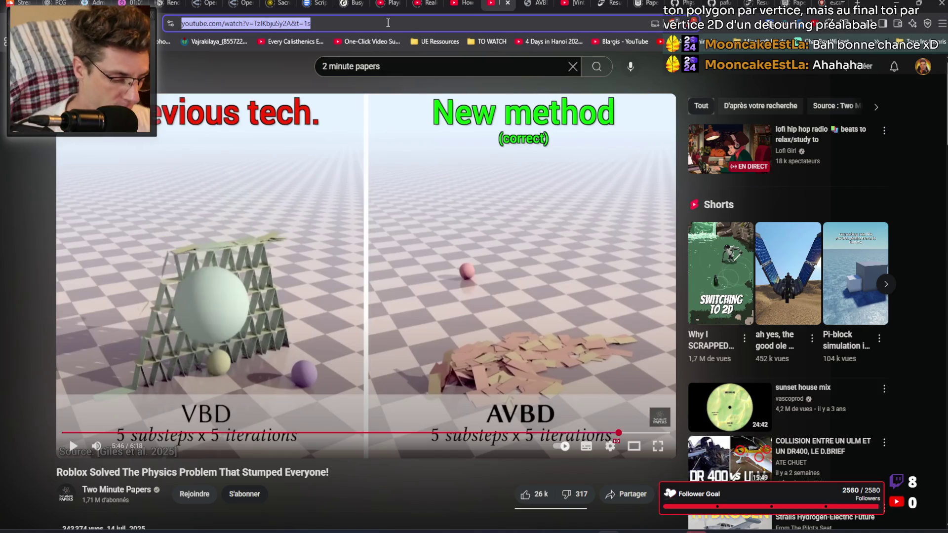
{"action": "type", "text": "jolt"}
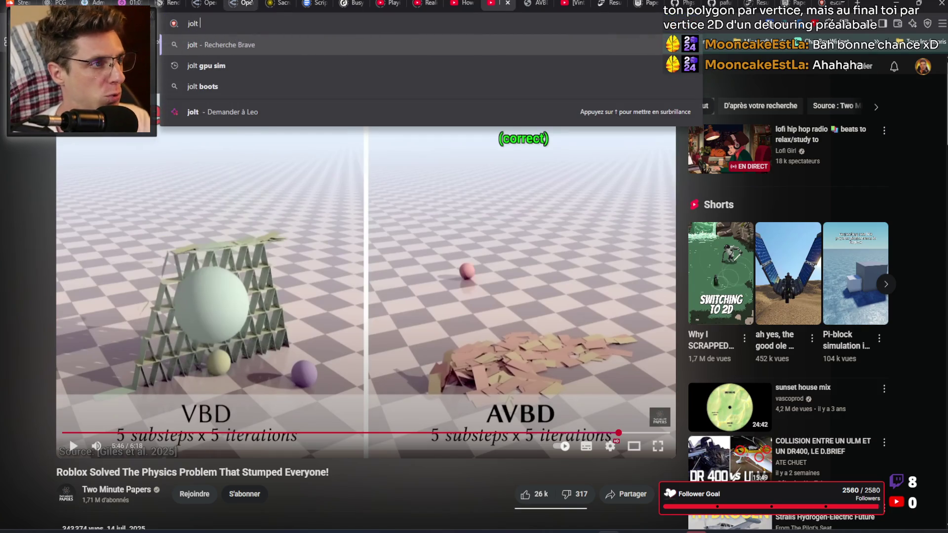
{"action": "left_click", "coordinate": [203, 3]}
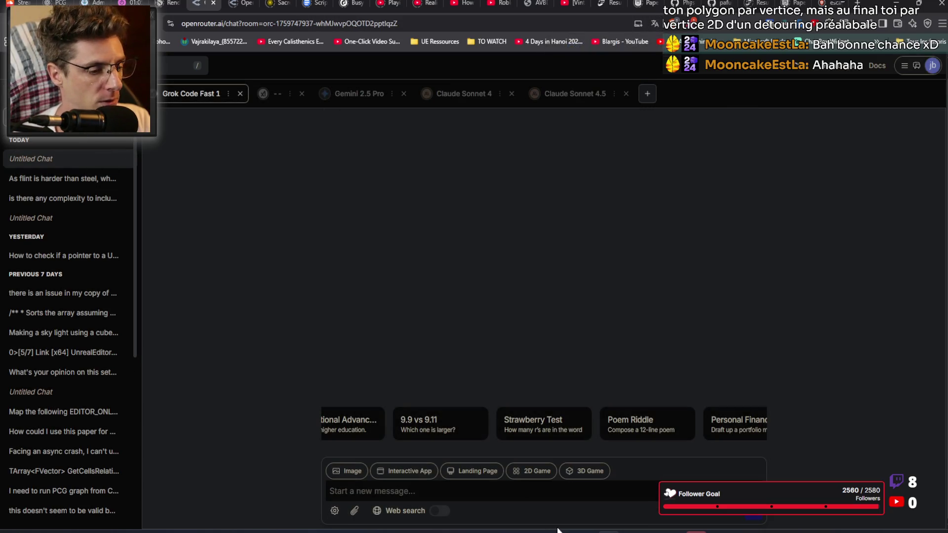
Step: Draft 'how to make 2d collisions per vertex and not with basic shapes?' and open the earlier Physac chat
{"action": "type", "text": "h"}
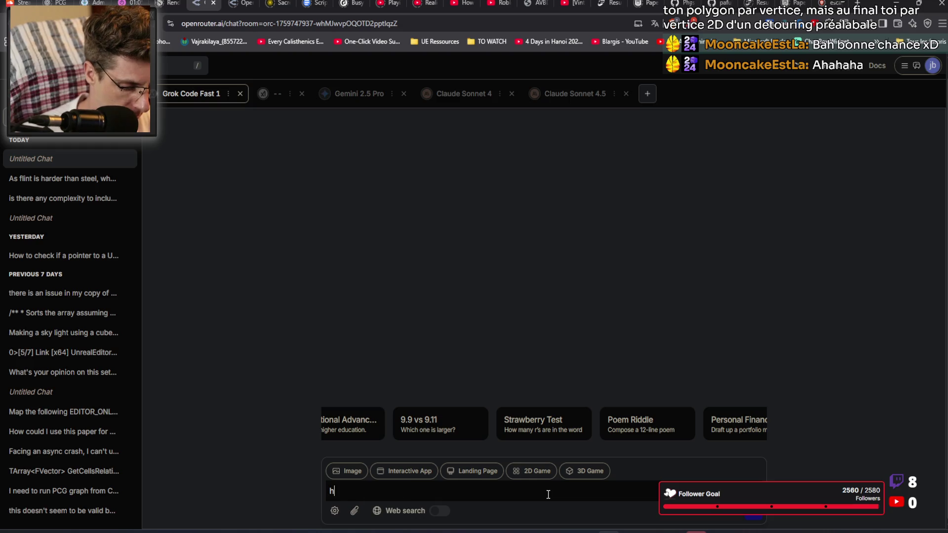
{"action": "type", "text": "ow to make "}
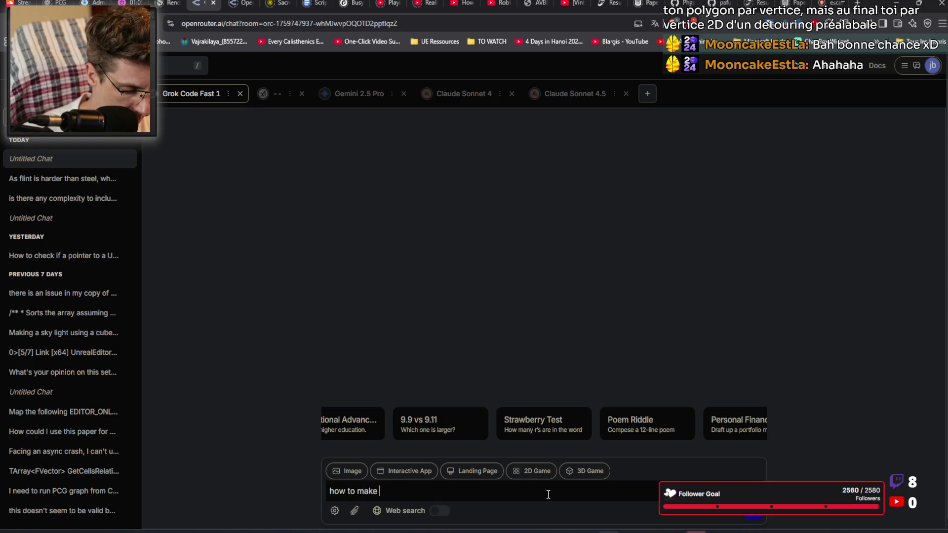
{"action": "type", "text": "2d collisions per vertex?"}
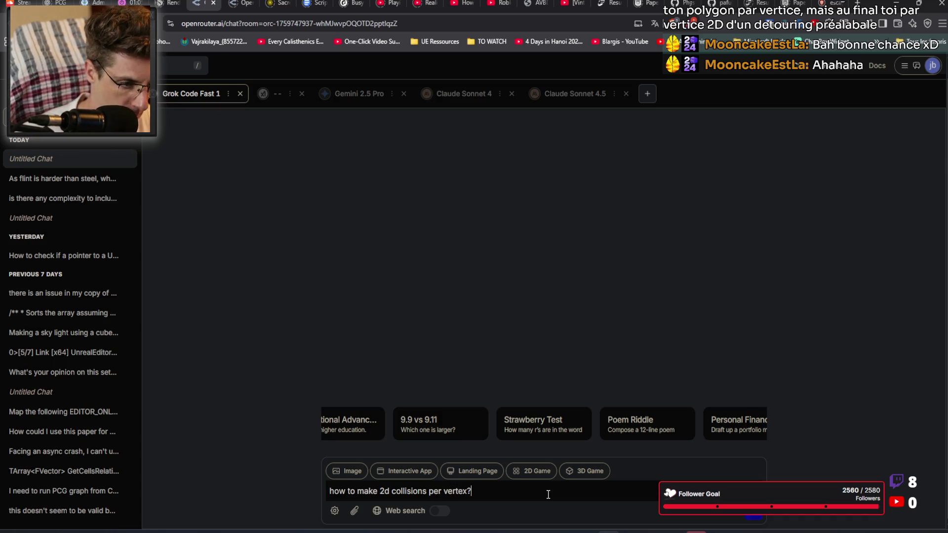
{"action": "key", "text": "BackSpace"}
{"action": "type", "text": " and"}
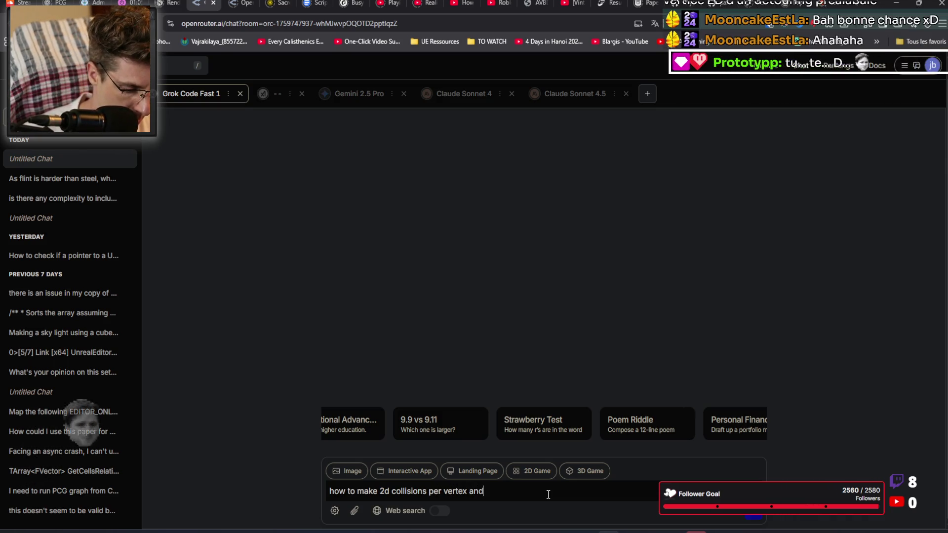
{"action": "type", "text": " not with basic shapes?"}
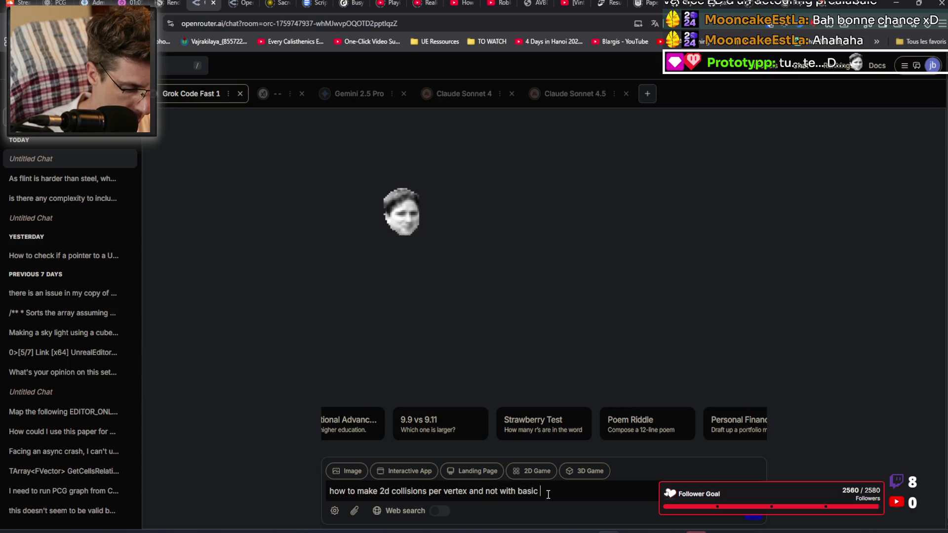
{"action": "key", "text": "ctrl+a"}
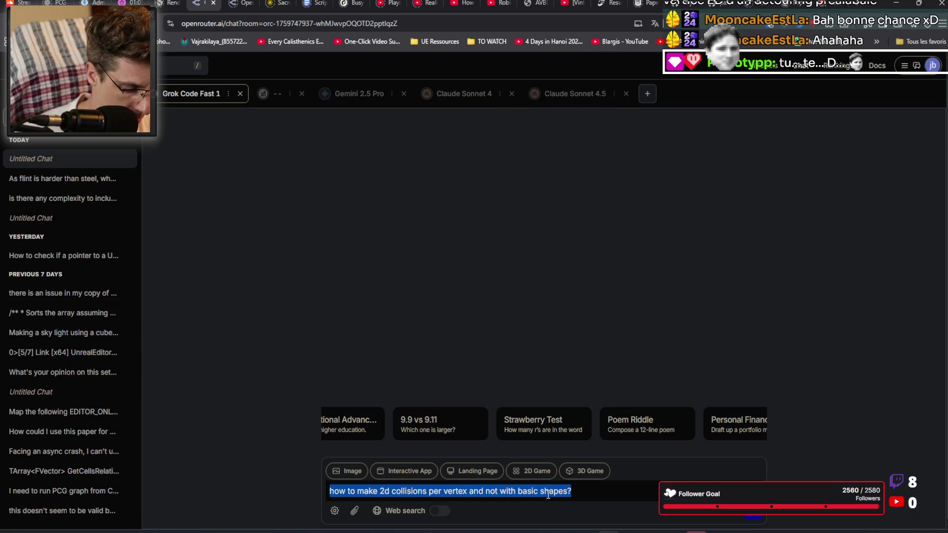
{"action": "left_click", "coordinate": [77, 200]}
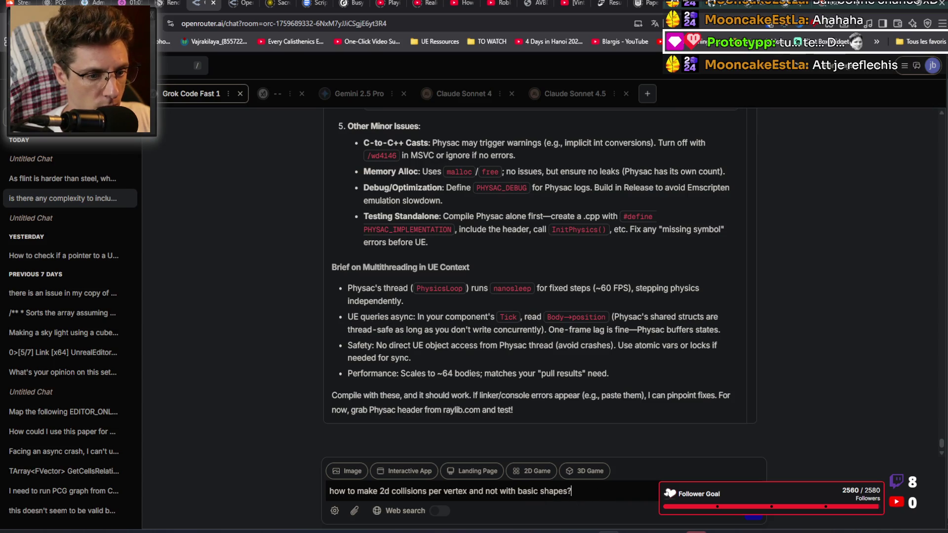
Step: Send the per-vertex collision question and scroll through Grok's reply
{"action": "left_click", "coordinate": [752, 516]}
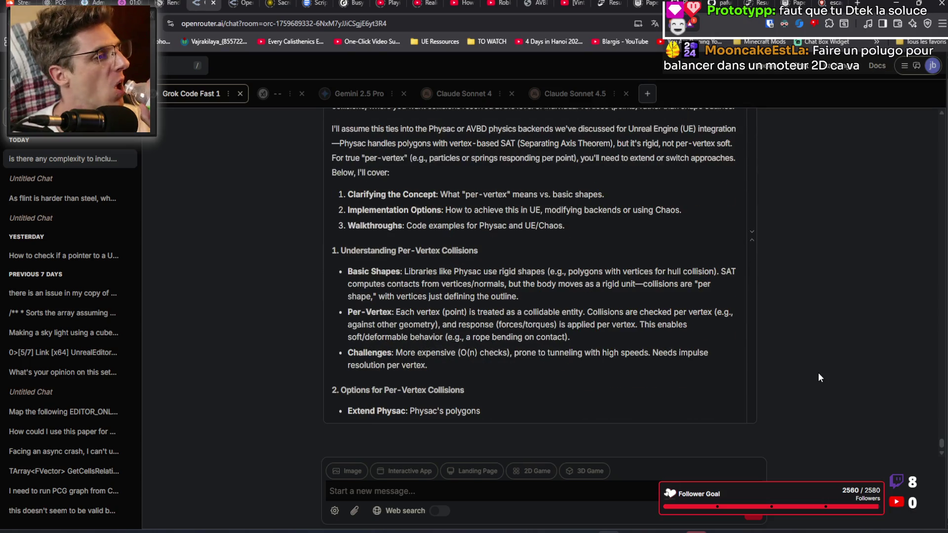
{"action": "scroll", "coordinate": [790, 357], "scroll_direction": "up", "scroll_amount": 4}
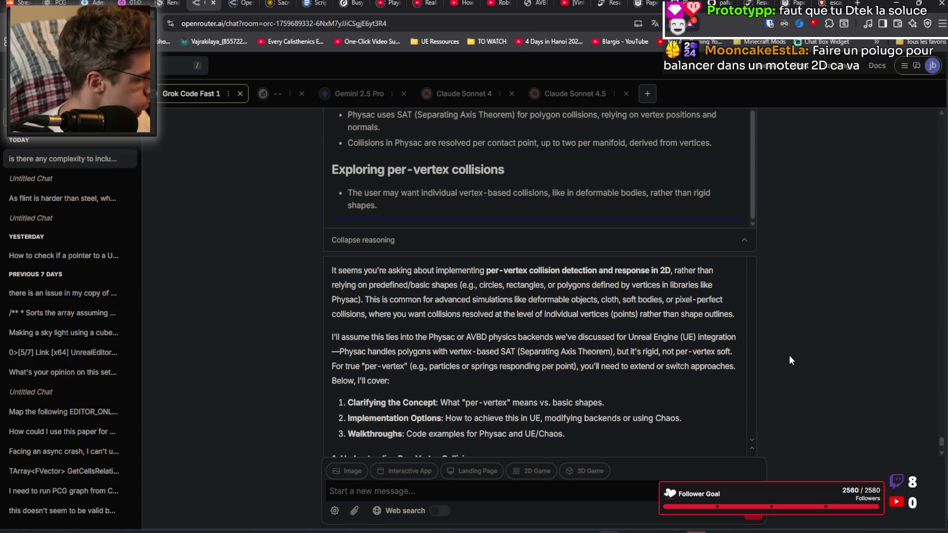
{"action": "scroll", "coordinate": [427, 322], "scroll_direction": "down", "scroll_amount": 1}
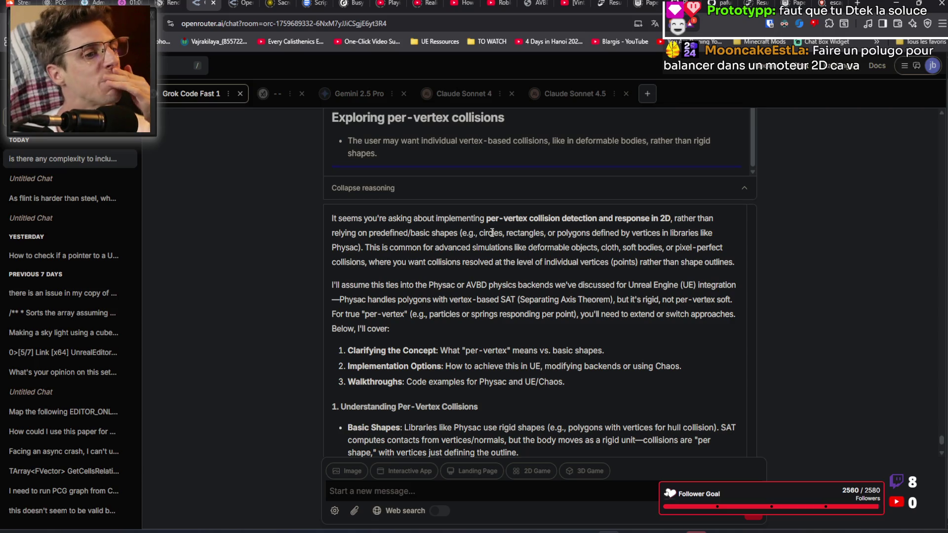
Step: Highlight the words 'polygons' and 'Physac' in the reply to look them up
{"action": "double_click", "coordinate": [573, 233]}
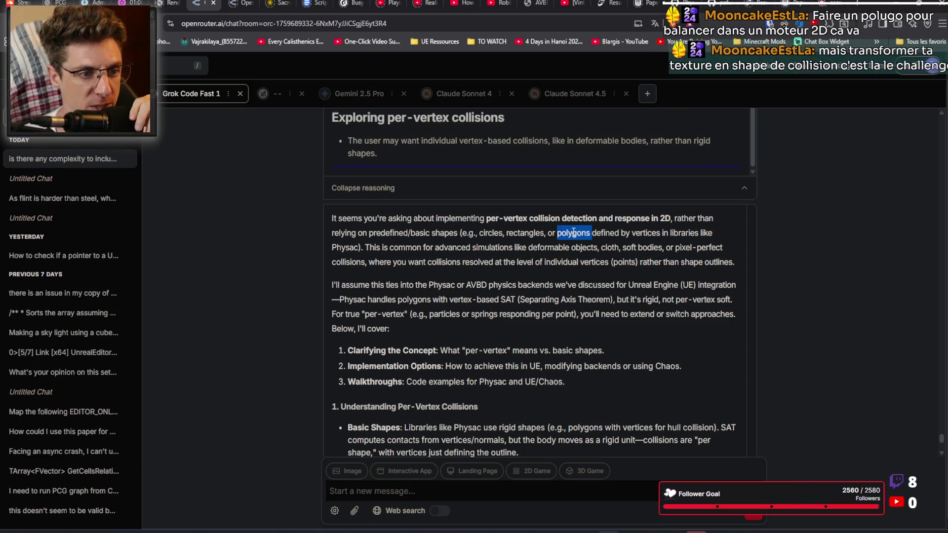
{"action": "double_click", "coordinate": [344, 248]}
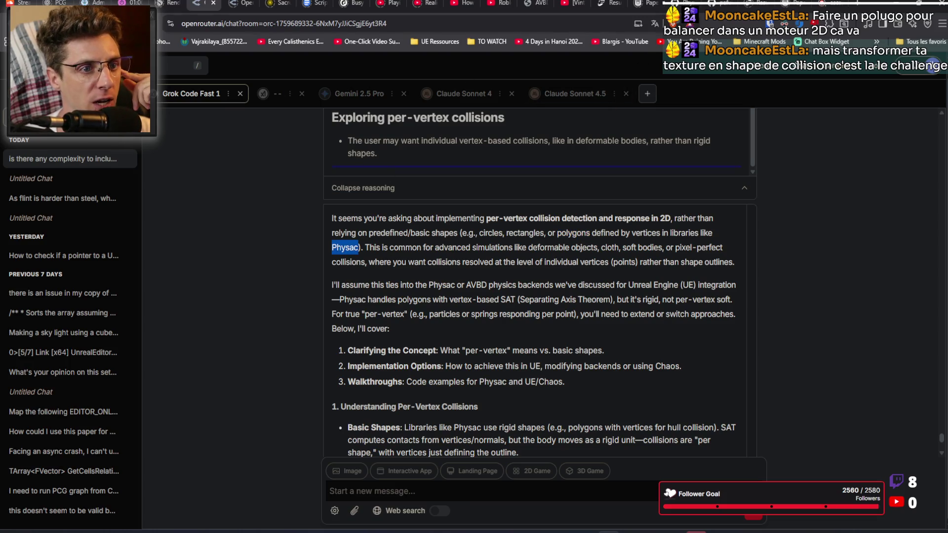
{"action": "scroll", "coordinate": [445, 301], "scroll_direction": "down", "scroll_amount": 2}
{"action": "scroll", "coordinate": [444, 300], "scroll_direction": "up", "scroll_amount": 2}
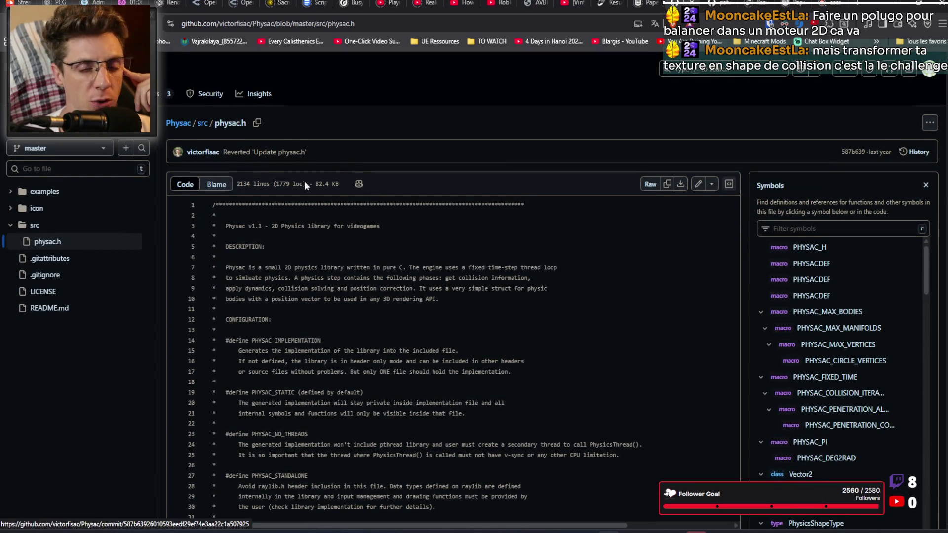
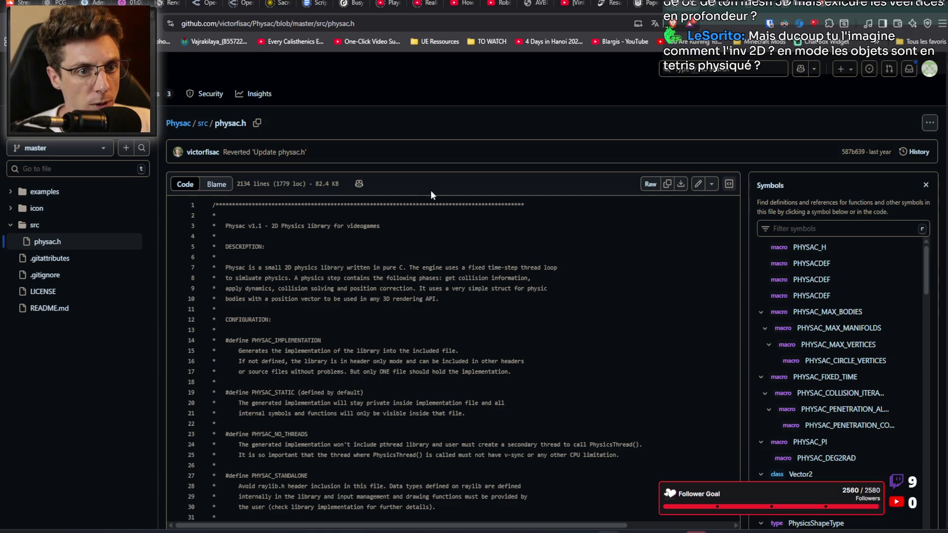
Step: Search Brave for 'unreal engine box2d' and expand the full AI summary
{"action": "left_click", "coordinate": [851, 5]}
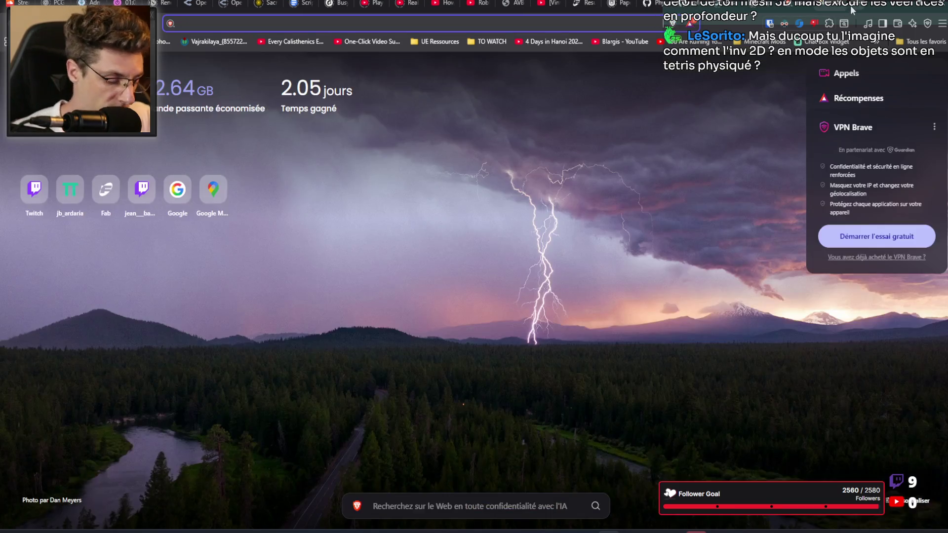
{"action": "type", "text": "unreal engine box2d"}
{"action": "key", "text": "Return"}
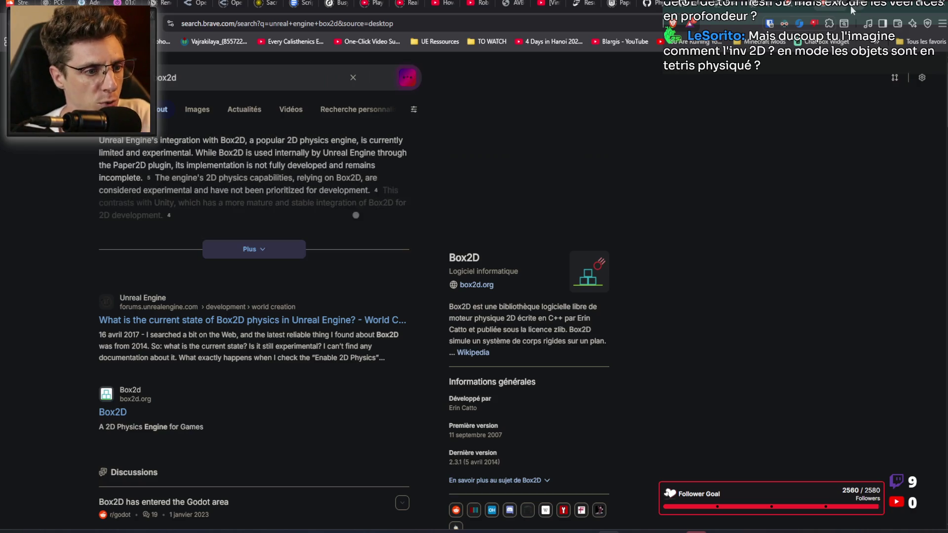
{"action": "left_click", "coordinate": [286, 250]}
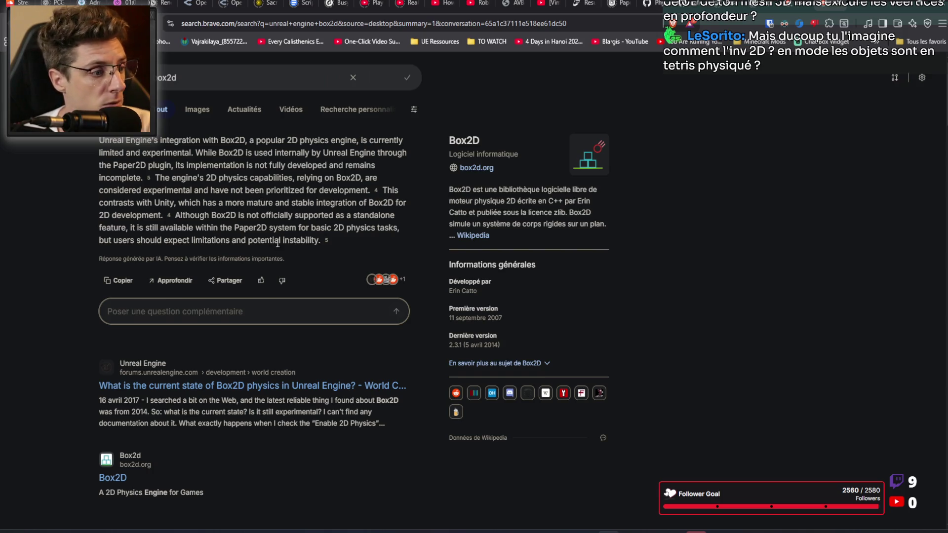
Step: Open the Unreal forum thread and the Box2D site in background tabs, then view box2d.org
{"action": "scroll", "coordinate": [372, 208], "scroll_direction": "down", "scroll_amount": 2}
{"action": "right_click", "coordinate": [257, 284]}
{"action": "left_click", "coordinate": [316, 229]}
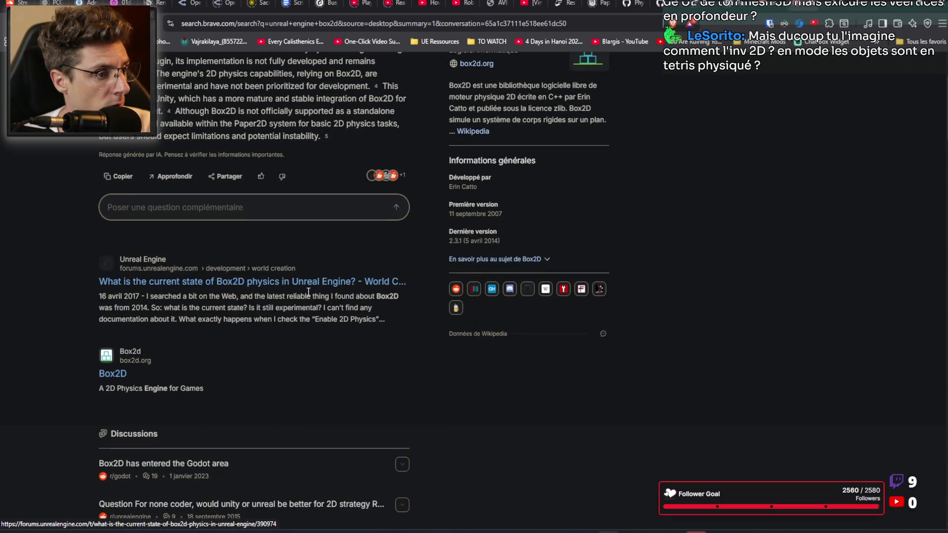
{"action": "scroll", "coordinate": [274, 340], "scroll_direction": "down", "scroll_amount": 2}
{"action": "right_click", "coordinate": [112, 270]}
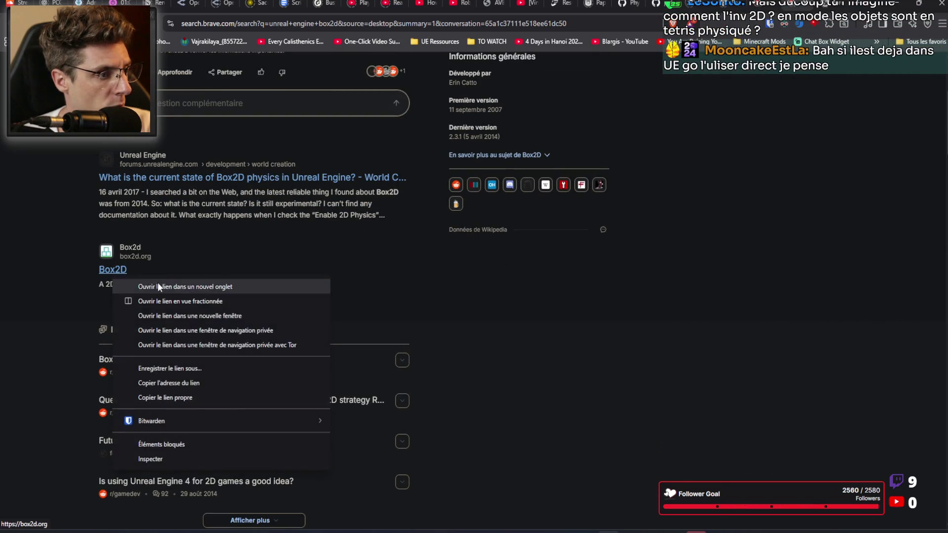
{"action": "left_click", "coordinate": [163, 283]}
{"action": "left_click", "coordinate": [829, 4]}
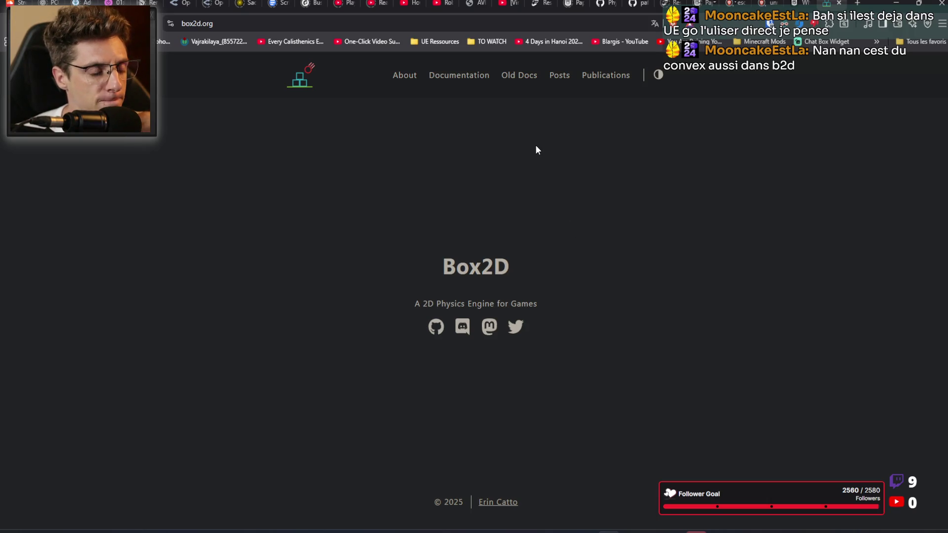
Step: Switch to the Unreal forum thread on Box2D physics and scroll through the post
{"action": "left_click", "coordinate": [797, 3]}
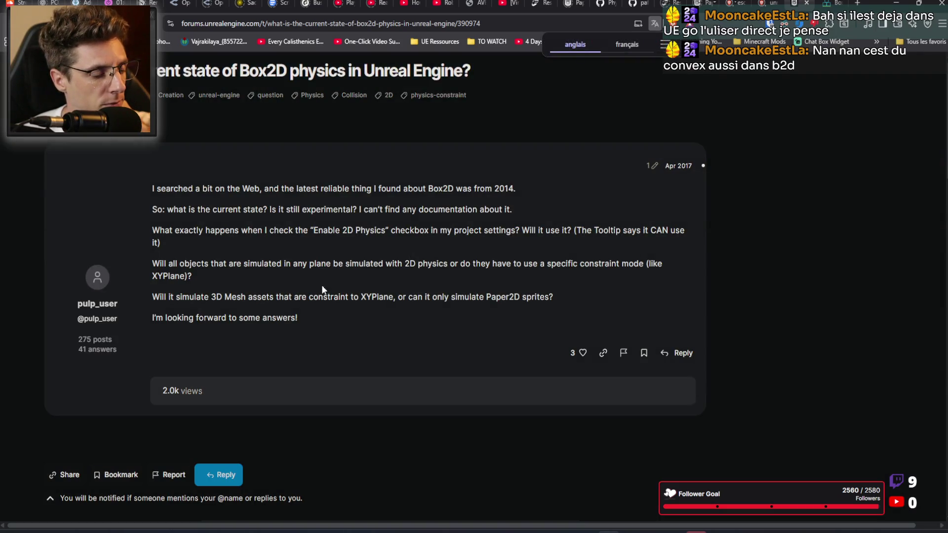
{"action": "scroll", "coordinate": [325, 280], "scroll_direction": "down", "scroll_amount": 4}
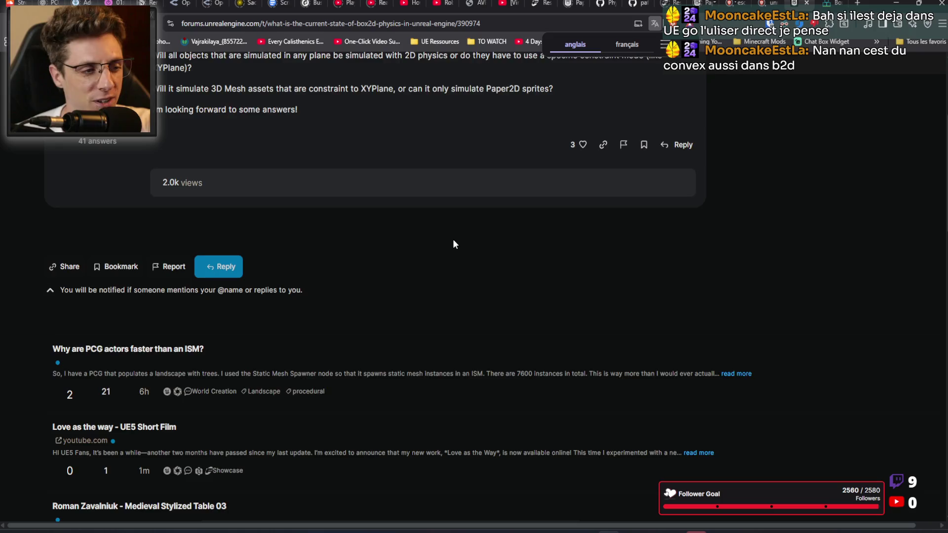
{"action": "scroll", "coordinate": [453, 242], "scroll_direction": "up", "scroll_amount": 4}
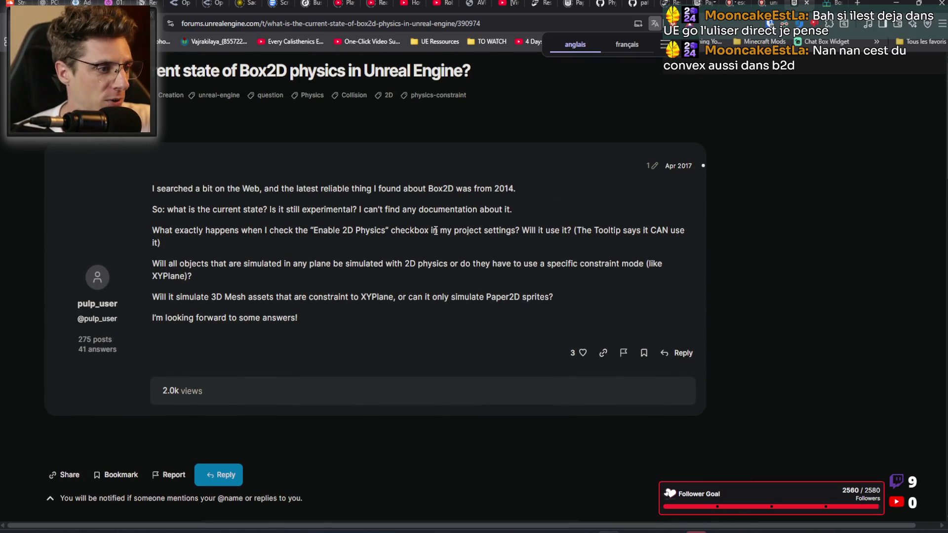
Step: From the Box2D search results, open the HD 2D games video and the beginner tutorial in background tabs
{"action": "left_click", "coordinate": [768, 4]}
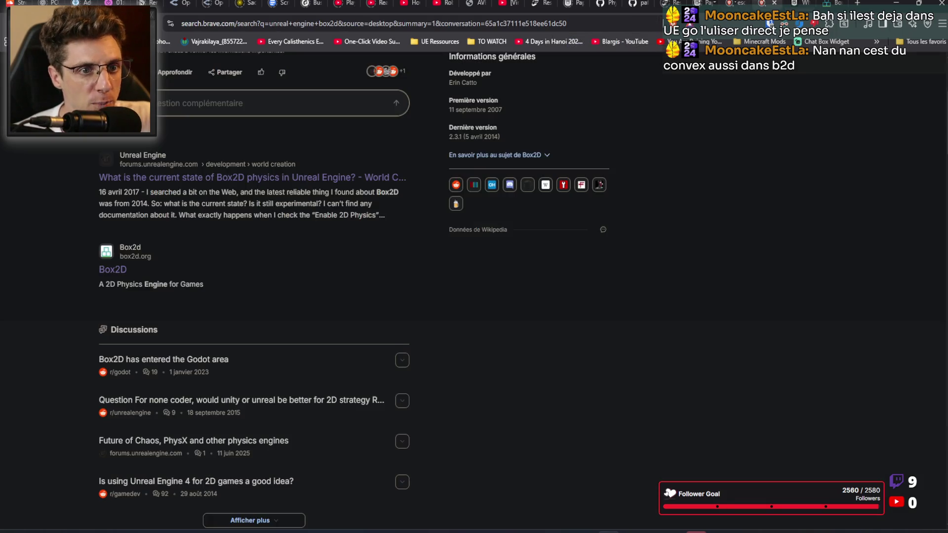
{"action": "scroll", "coordinate": [488, 294], "scroll_direction": "down", "scroll_amount": 8}
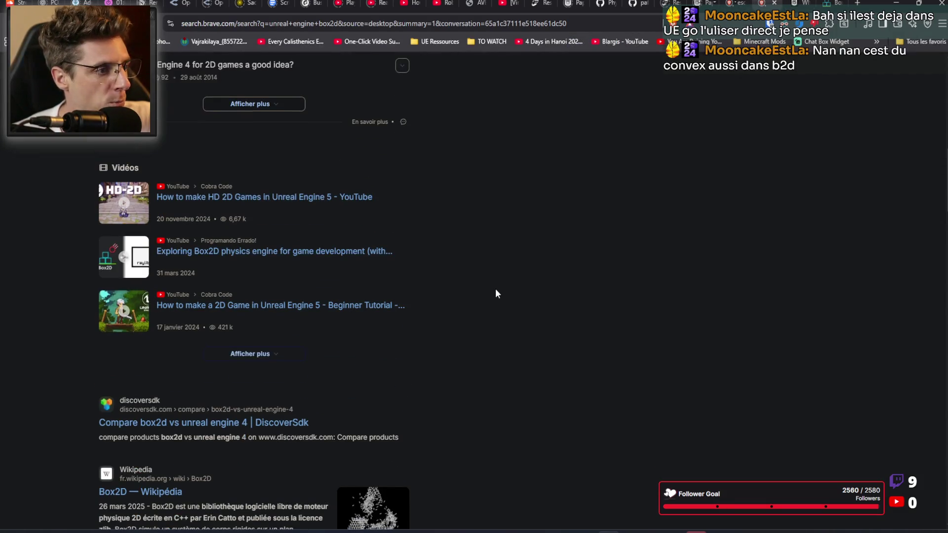
{"action": "right_click", "coordinate": [286, 205]}
{"action": "left_click", "coordinate": [320, 212]}
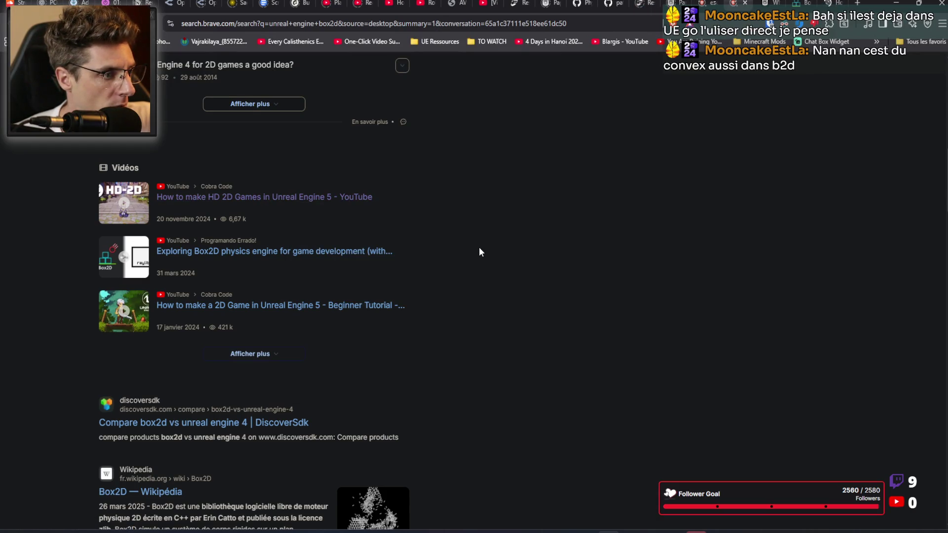
{"action": "scroll", "coordinate": [480, 248], "scroll_direction": "down", "scroll_amount": 2}
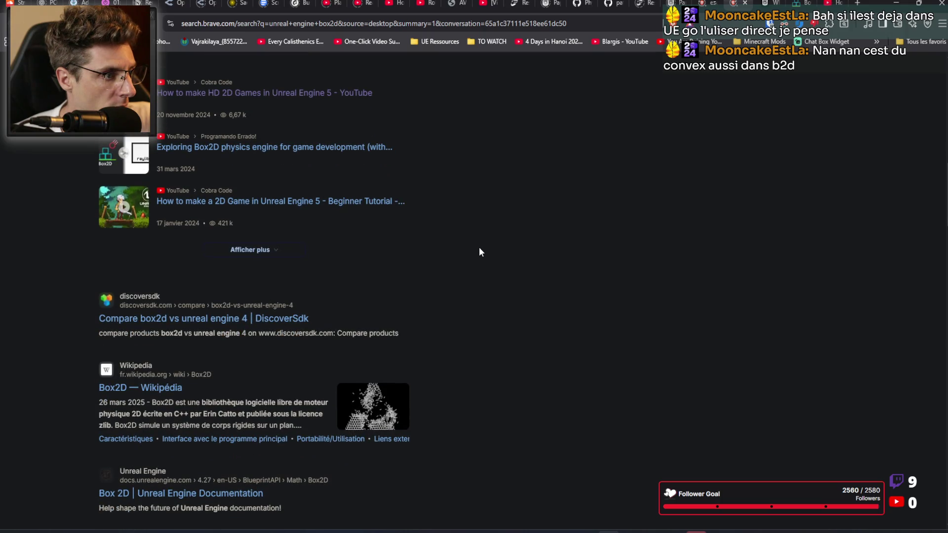
{"action": "right_click", "coordinate": [350, 203]}
{"action": "left_click", "coordinate": [379, 215]}
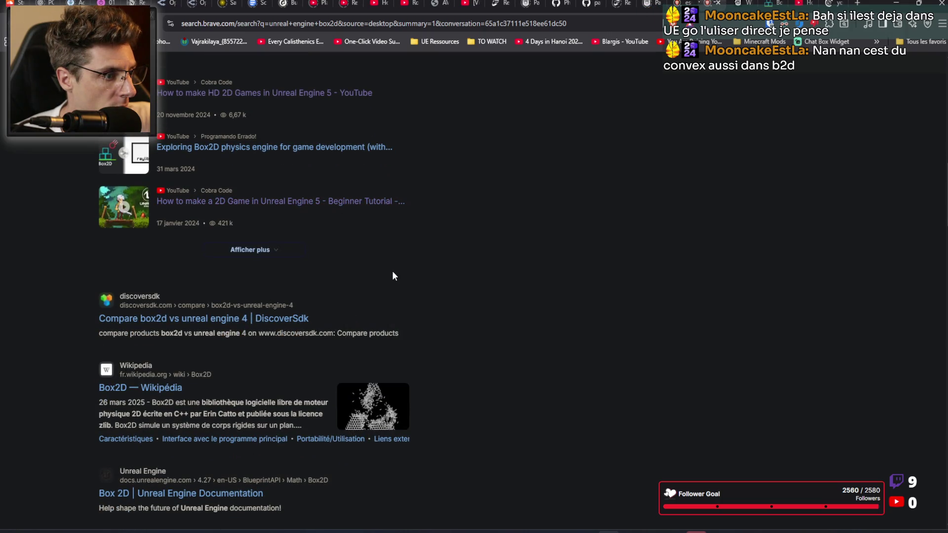
Step: Scroll further through the results, then return to the Unreal Engine editor
{"action": "scroll", "coordinate": [395, 271], "scroll_direction": "down", "scroll_amount": 3}
{"action": "scroll", "coordinate": [503, 220], "scroll_direction": "down", "scroll_amount": 1}
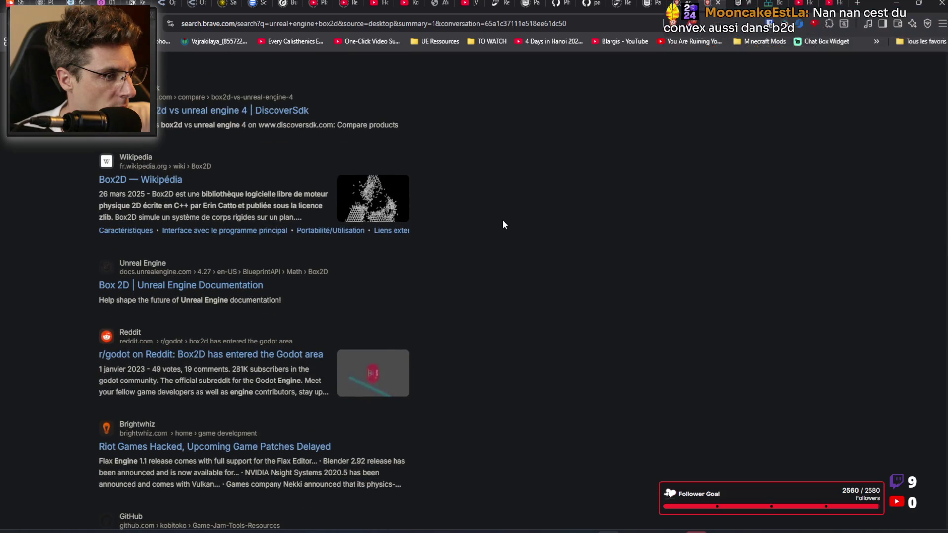
{"action": "scroll", "coordinate": [502, 221], "scroll_direction": "down", "scroll_amount": 1}
{"action": "scroll", "coordinate": [503, 220], "scroll_direction": "down", "scroll_amount": 2}
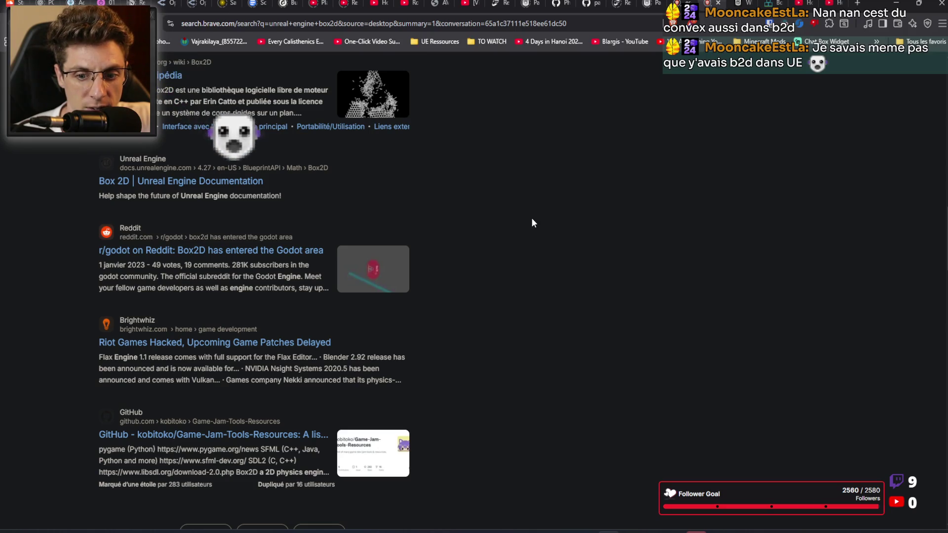
{"action": "key", "text": "alt+Tab"}
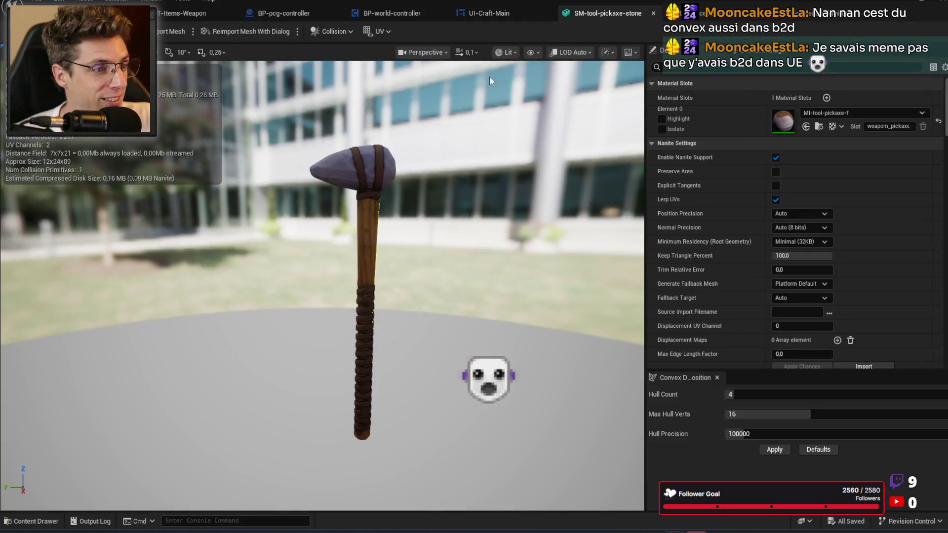
Step: Bring Project Settings forward and tick Enable 2DPhysics under Engine - Physics, filtered by '2d'
{"action": "mouse_move", "coordinate": [675, 532]}
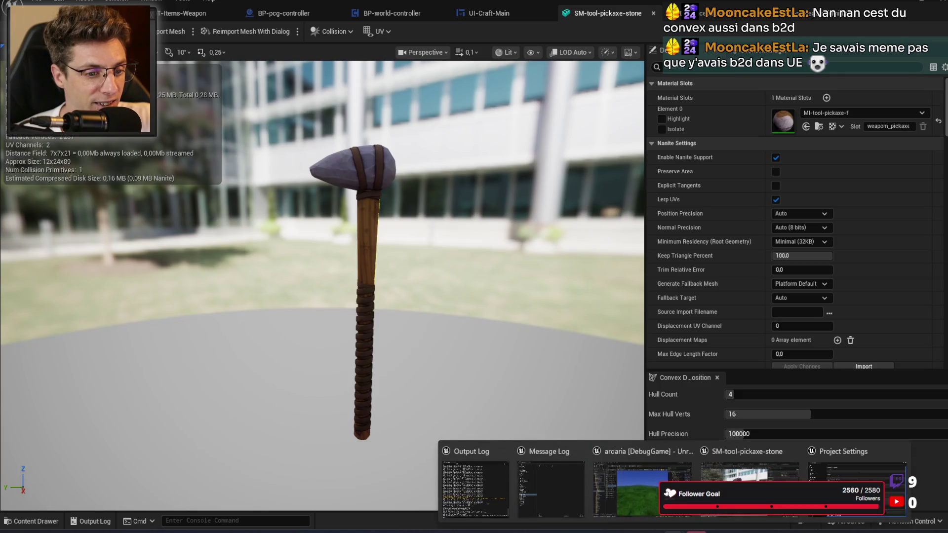
{"action": "left_click", "coordinate": [855, 469]}
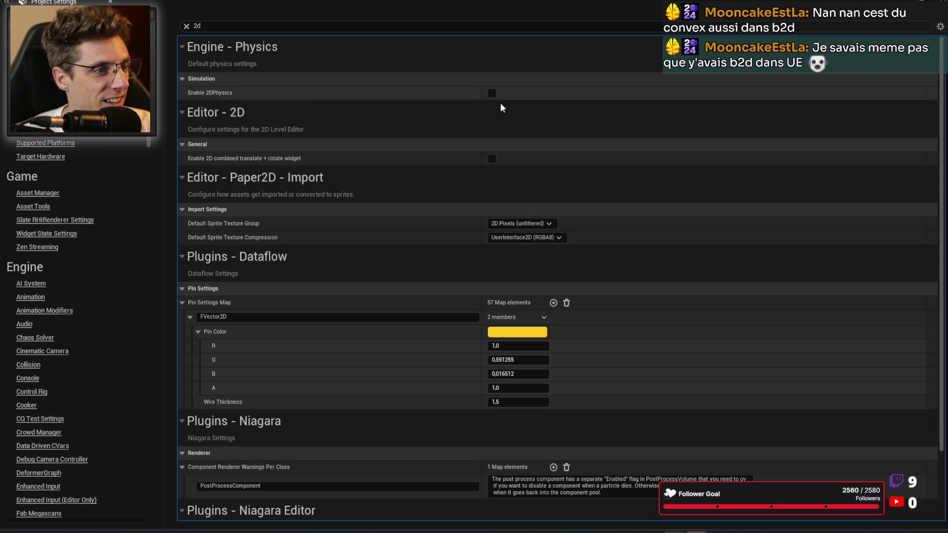
{"action": "left_click", "coordinate": [493, 93]}
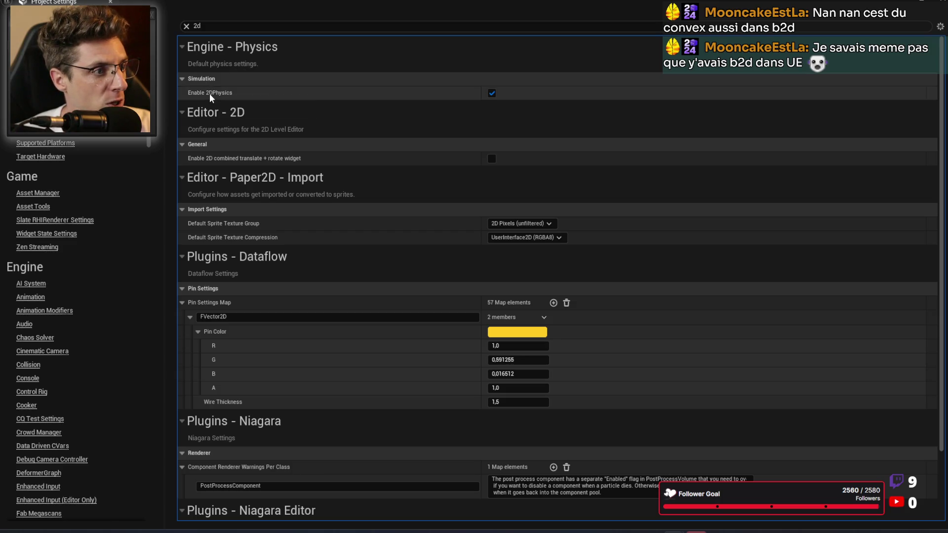
{"action": "mouse_move", "coordinate": [209, 93]}
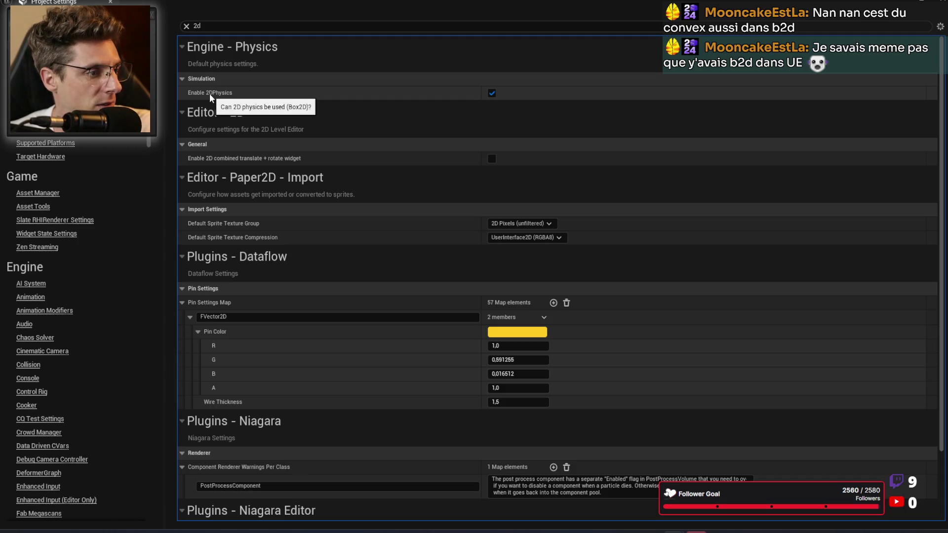
{"action": "left_click", "coordinate": [215, 23]}
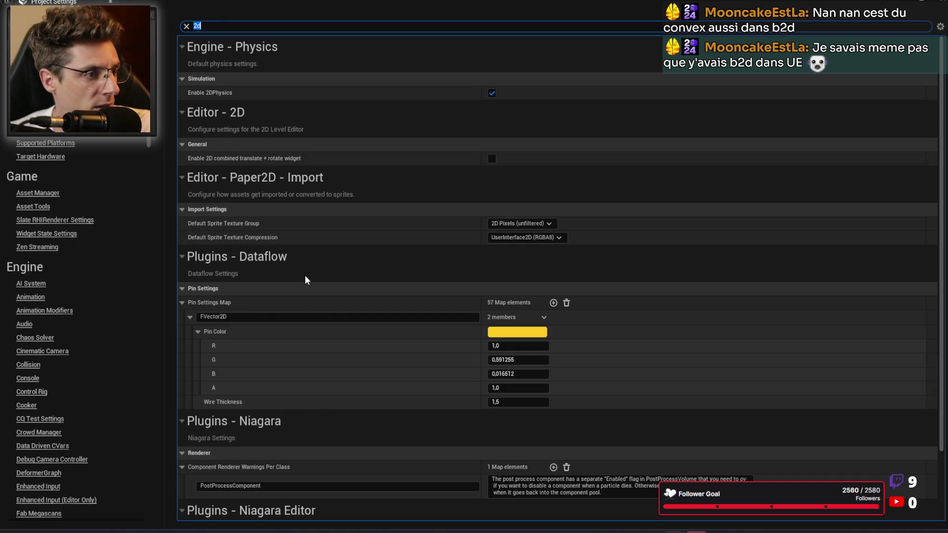
{"action": "scroll", "coordinate": [313, 271], "scroll_direction": "down", "scroll_amount": 2}
{"action": "scroll", "coordinate": [309, 206], "scroll_direction": "down", "scroll_amount": 1}
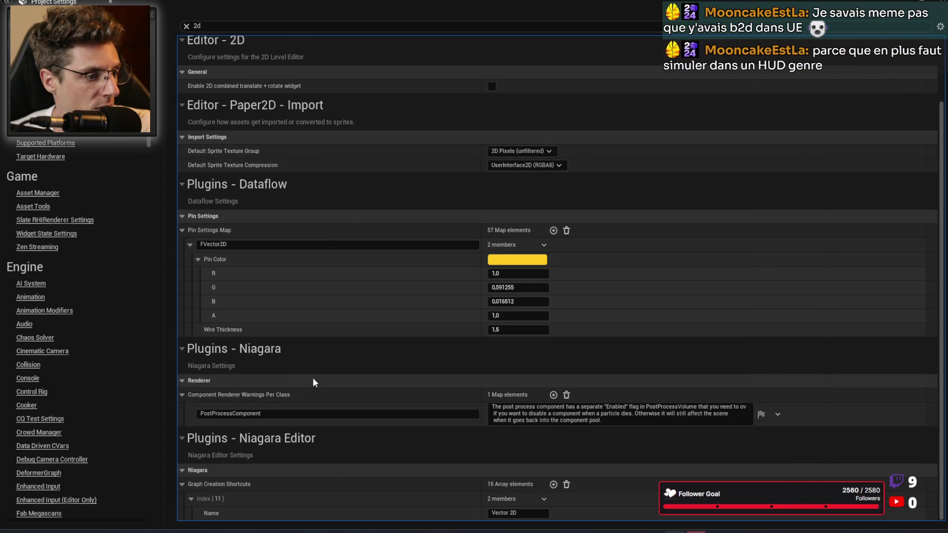
{"action": "scroll", "coordinate": [313, 383], "scroll_direction": "up", "scroll_amount": 3}
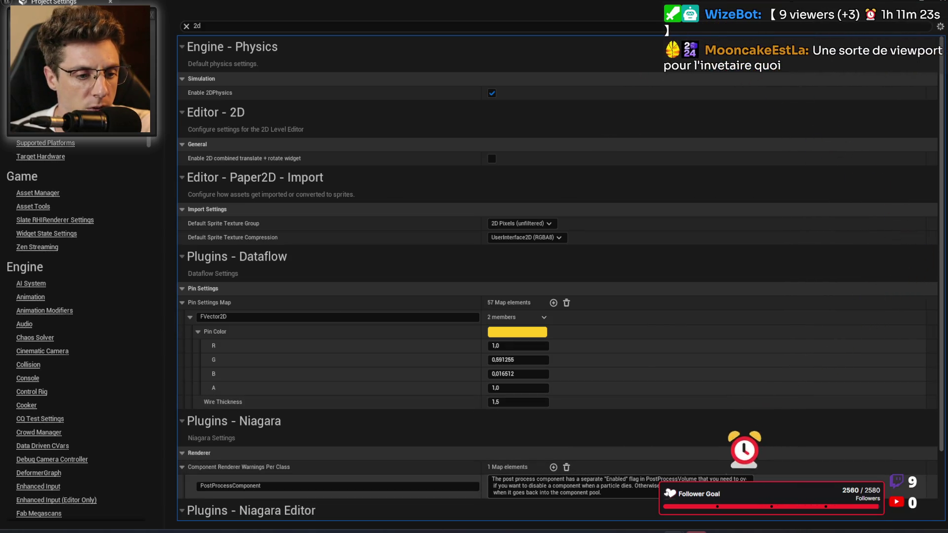
{"action": "mouse_move", "coordinate": [631, 531]}
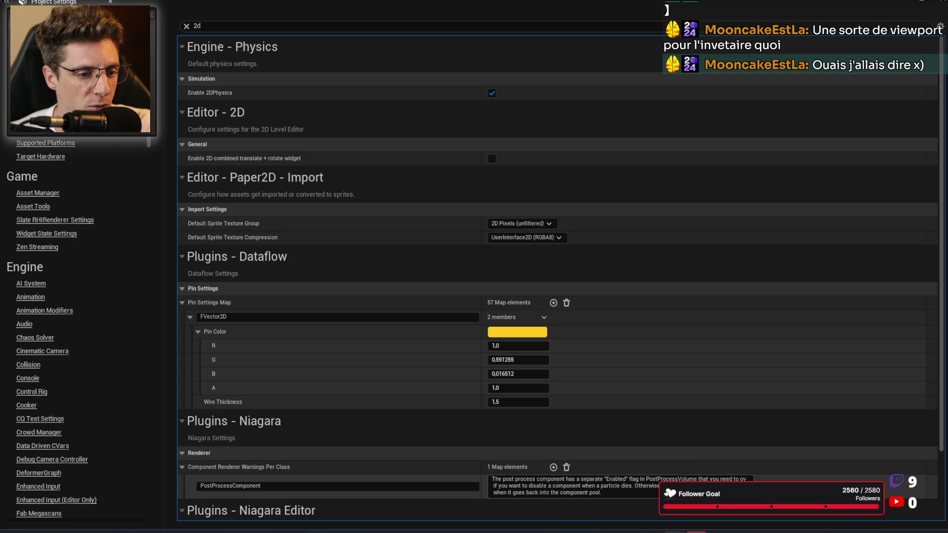
Step: Go to the HD 2D games video tab and pause and resume playback several times
{"action": "mouse_move", "coordinate": [631, 531]}
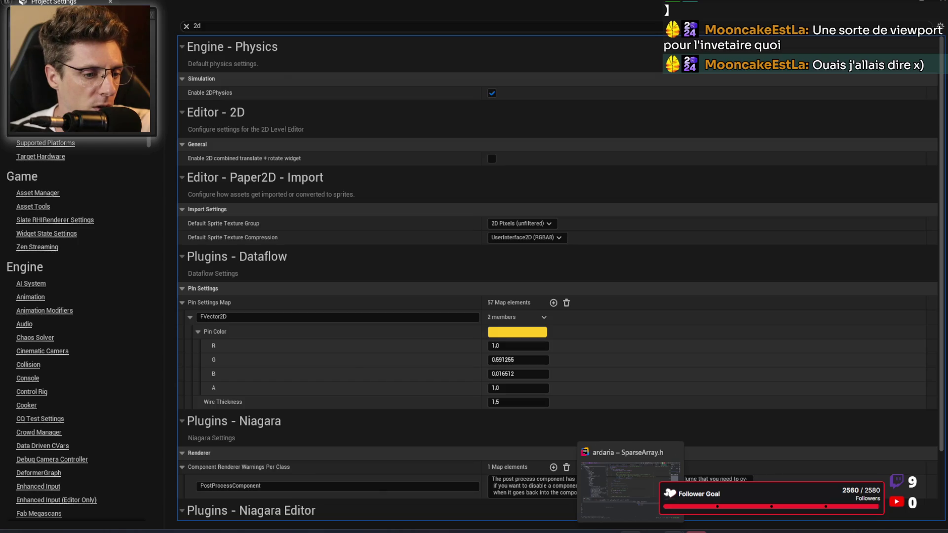
{"action": "left_click", "coordinate": [612, 532]}
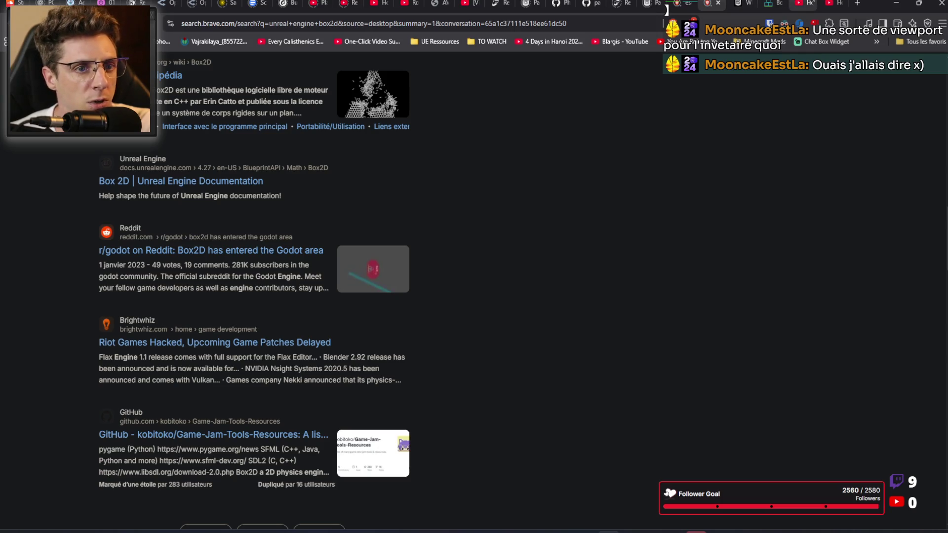
{"action": "left_click", "coordinate": [803, 3]}
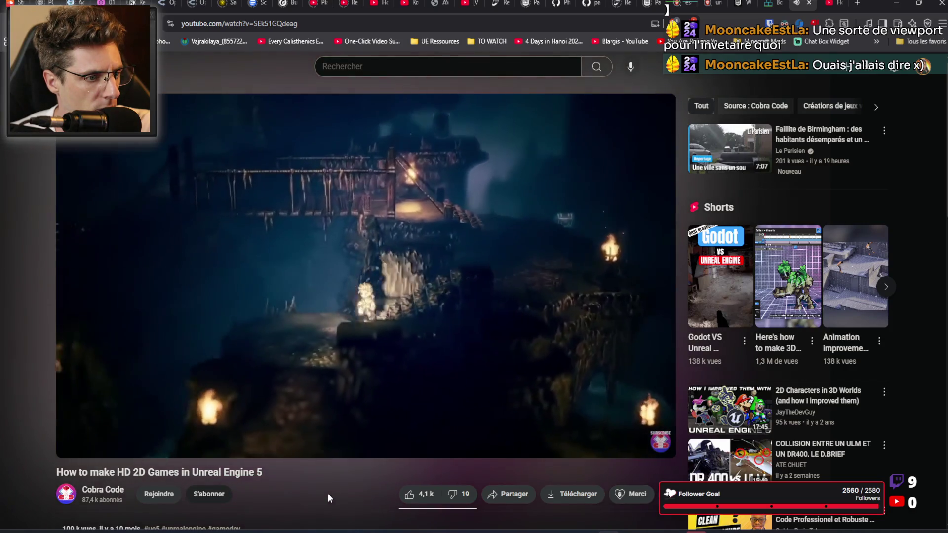
{"action": "left_click", "coordinate": [363, 315]}
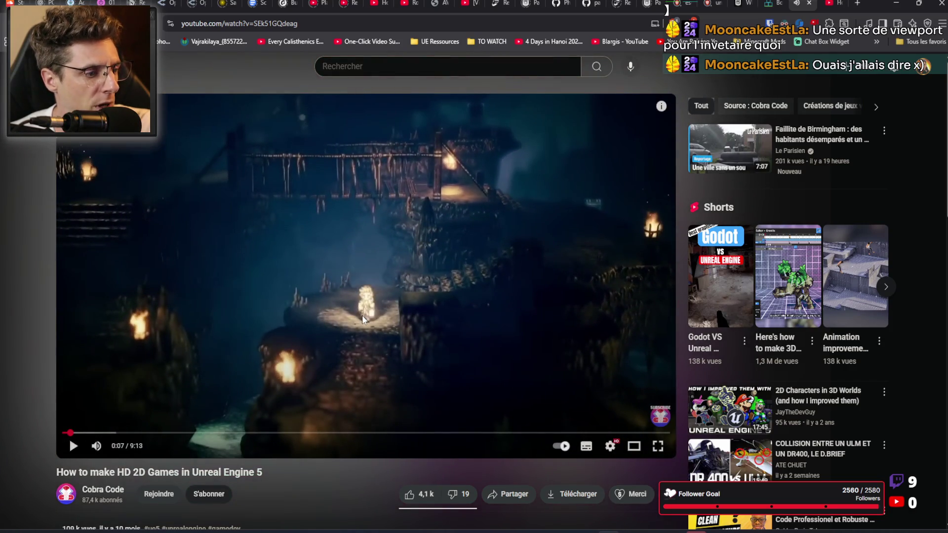
{"action": "left_click", "coordinate": [352, 290]}
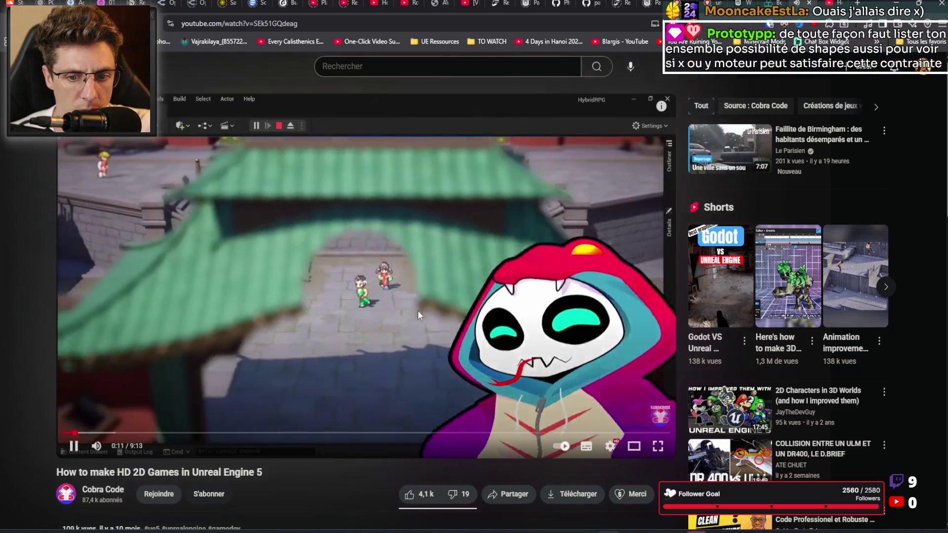
{"action": "left_click", "coordinate": [423, 316]}
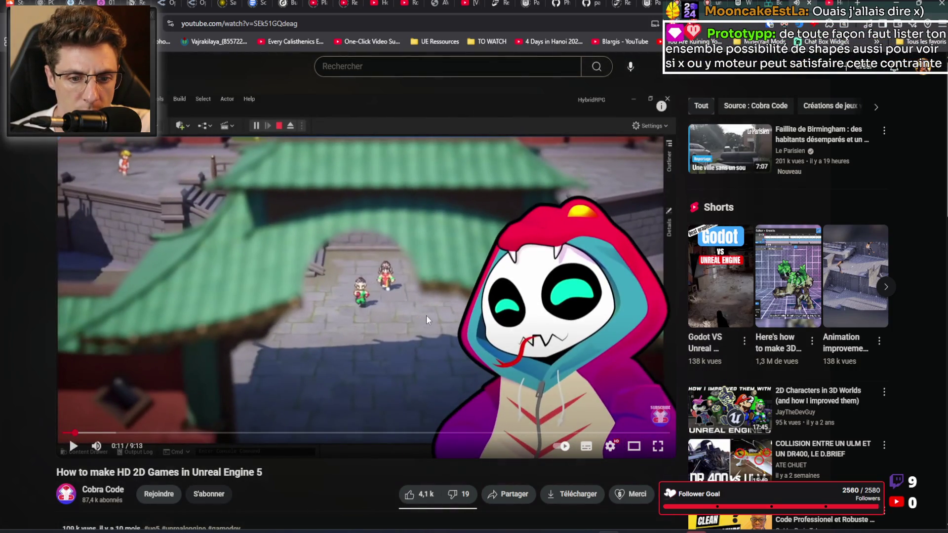
{"action": "left_click", "coordinate": [427, 317]}
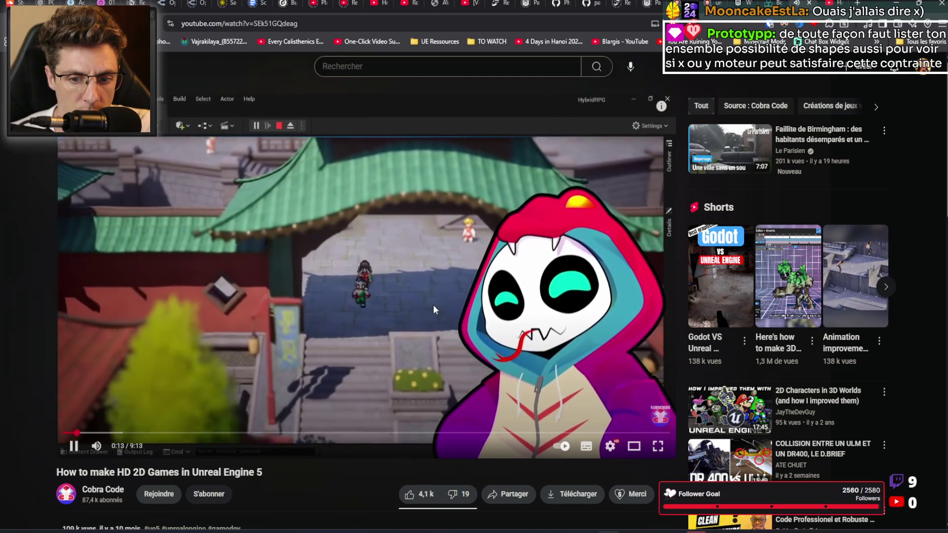
{"action": "left_click", "coordinate": [436, 307]}
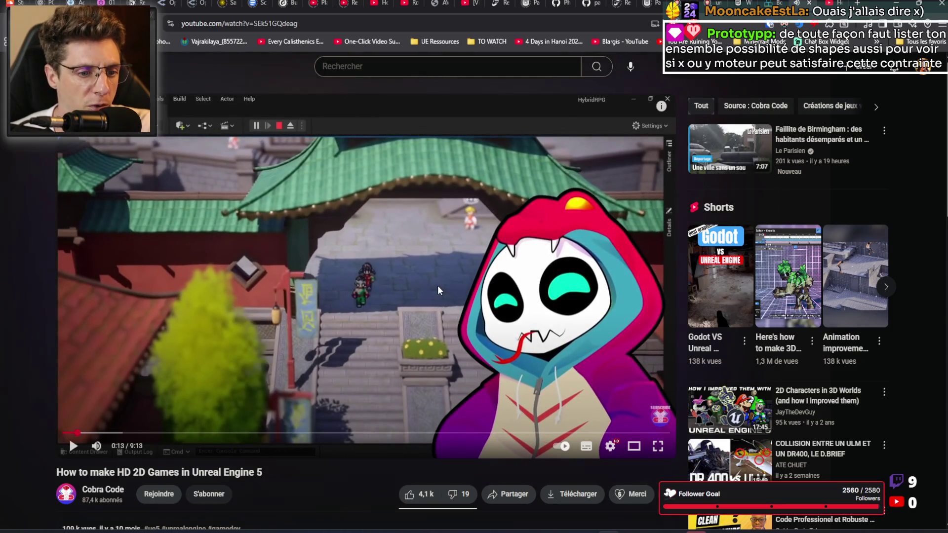
{"action": "left_click", "coordinate": [404, 272]}
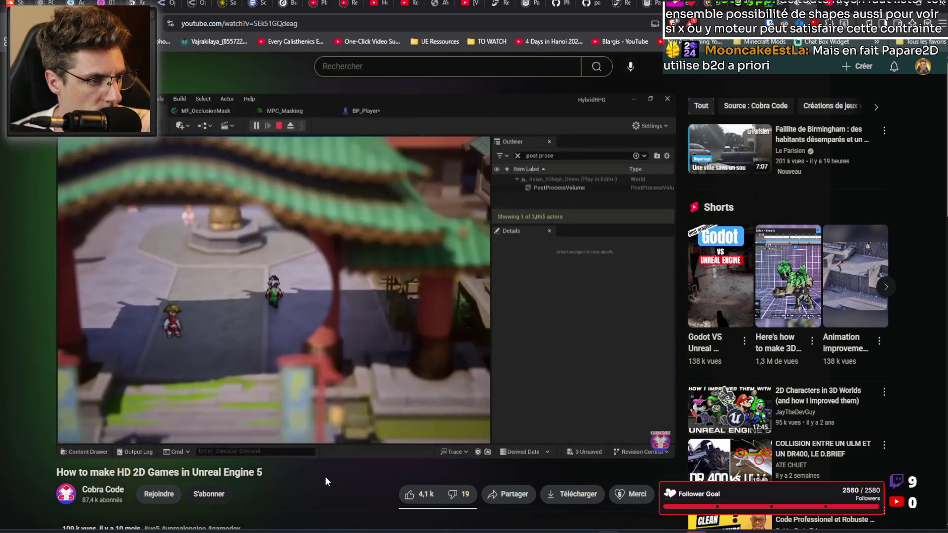
Step: Expand the HD 2D video's full description, then move to the beginner 2D tutorial tab
{"action": "scroll", "coordinate": [329, 444], "scroll_direction": "down", "scroll_amount": 4}
{"action": "left_click", "coordinate": [328, 354]}
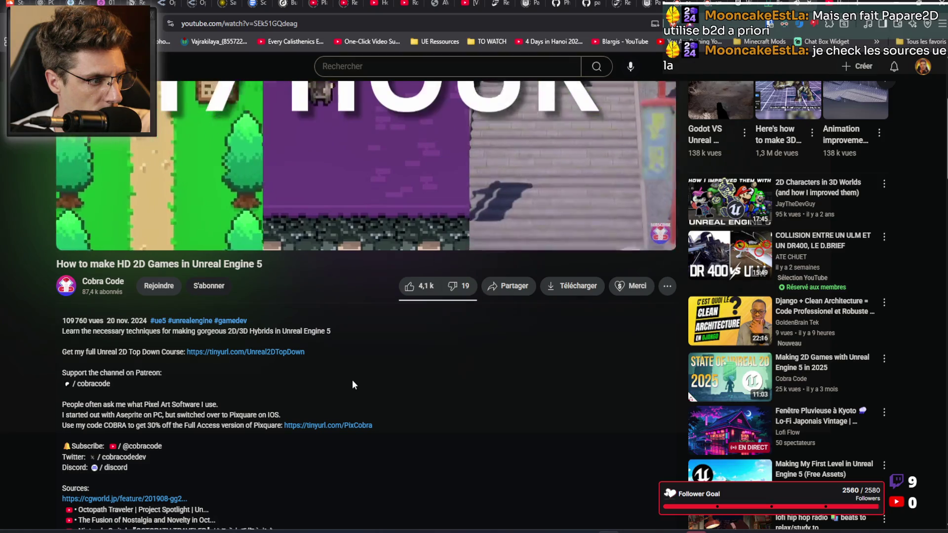
{"action": "scroll", "coordinate": [352, 381], "scroll_direction": "up", "scroll_amount": 4}
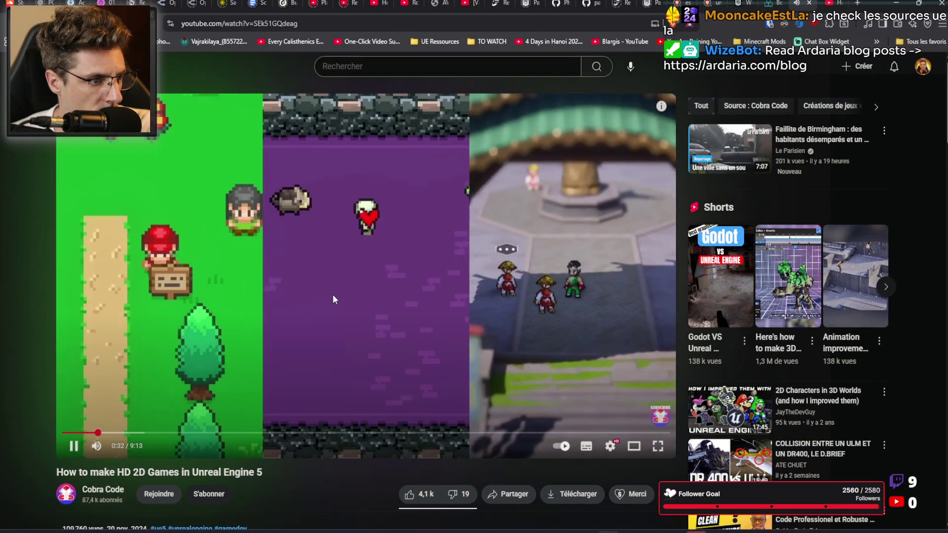
{"action": "left_click", "coordinate": [823, 4]}
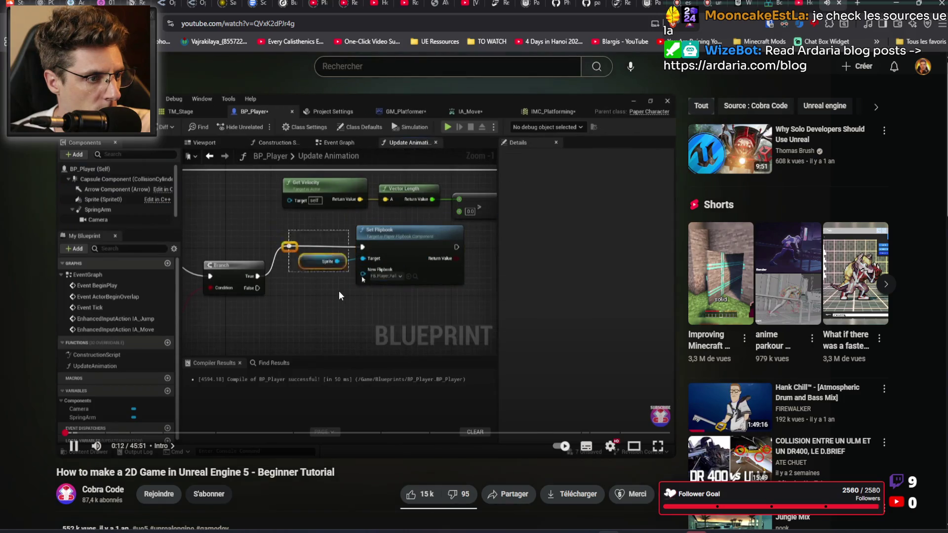
Step: Pause the beginner tutorial and search YouTube for 'box2d unreal'
{"action": "key", "text": "space"}
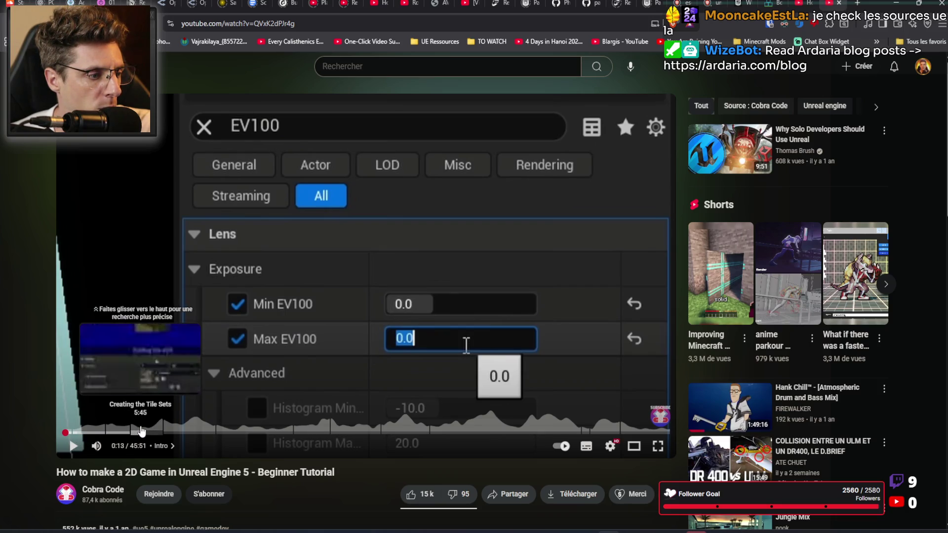
{"action": "left_click", "coordinate": [390, 63]}
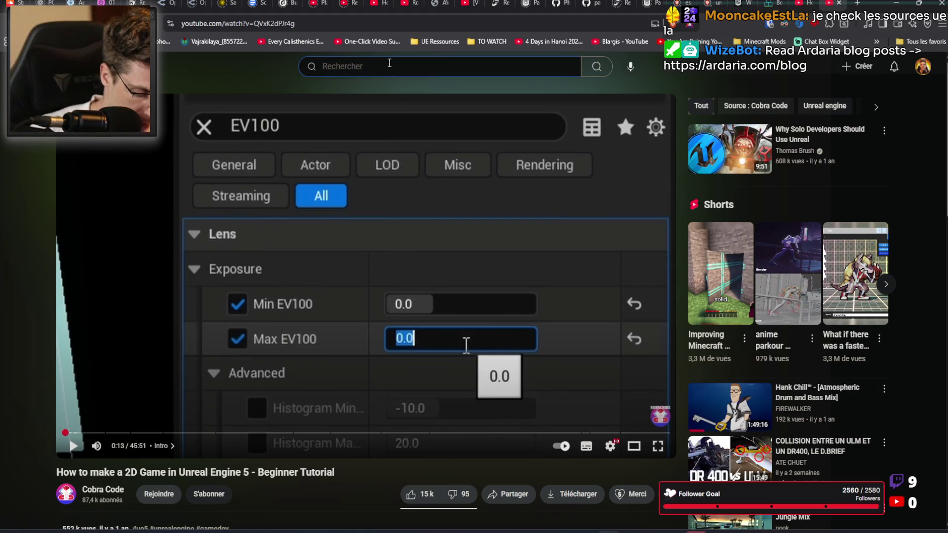
{"action": "type", "text": "box2d unreal"}
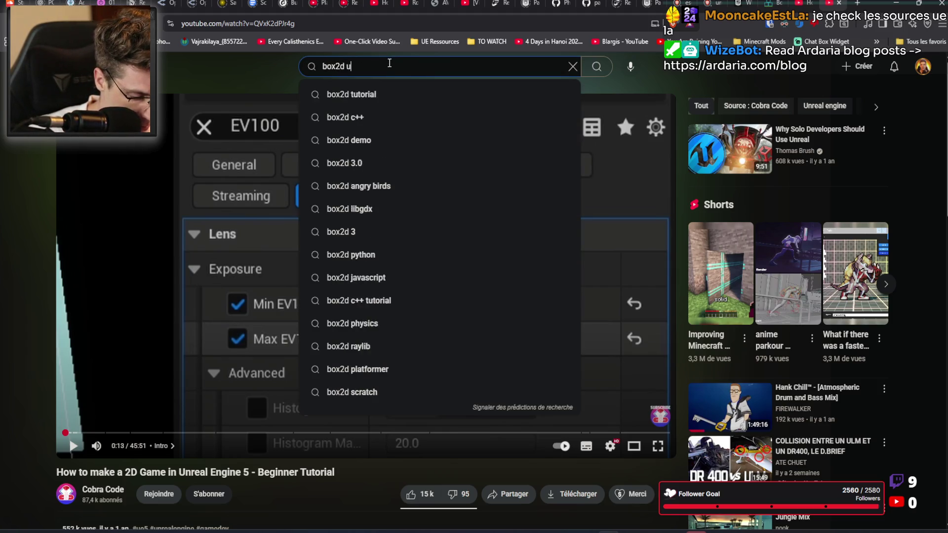
{"action": "key", "text": "Return"}
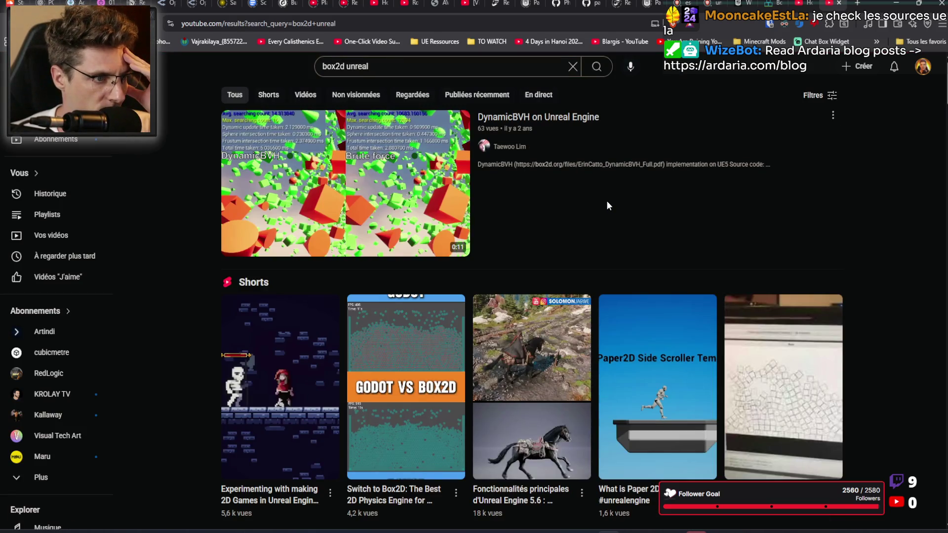
Step: Scroll down the 'box2d unreal' results to the PhysX 5.1 in Unreal Engine 5 video
{"action": "scroll", "coordinate": [843, 197], "scroll_direction": "down", "scroll_amount": 7}
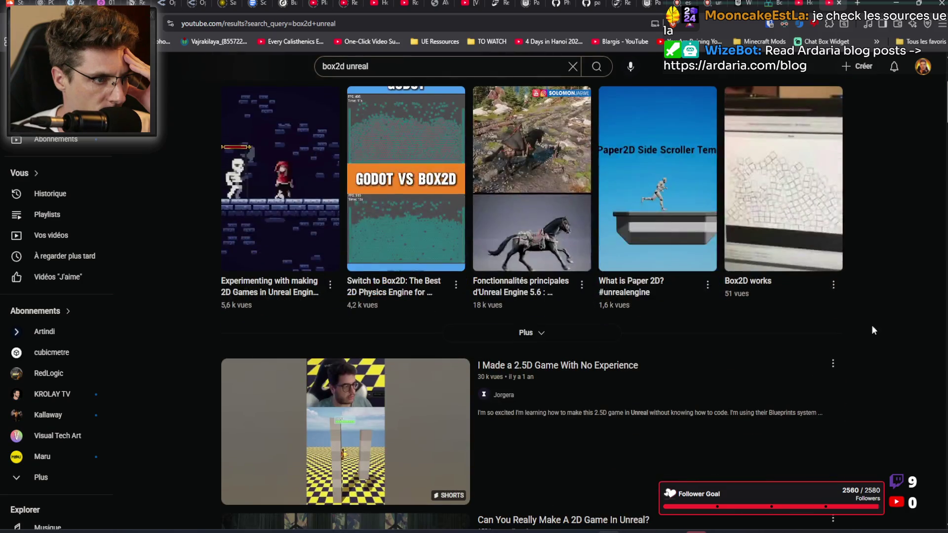
{"action": "scroll", "coordinate": [690, 305], "scroll_direction": "down", "scroll_amount": 2}
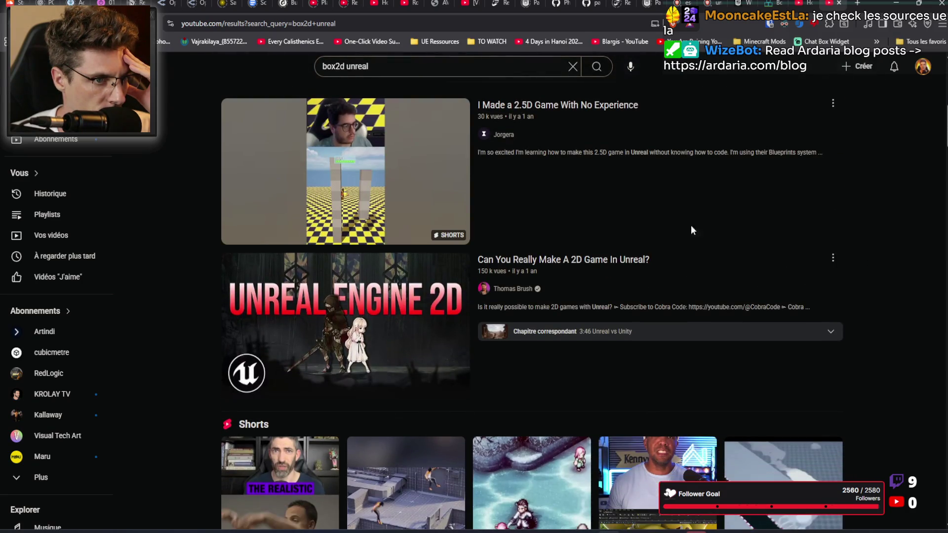
{"action": "scroll", "coordinate": [694, 212], "scroll_direction": "down", "scroll_amount": 1}
{"action": "scroll", "coordinate": [686, 211], "scroll_direction": "down", "scroll_amount": 7}
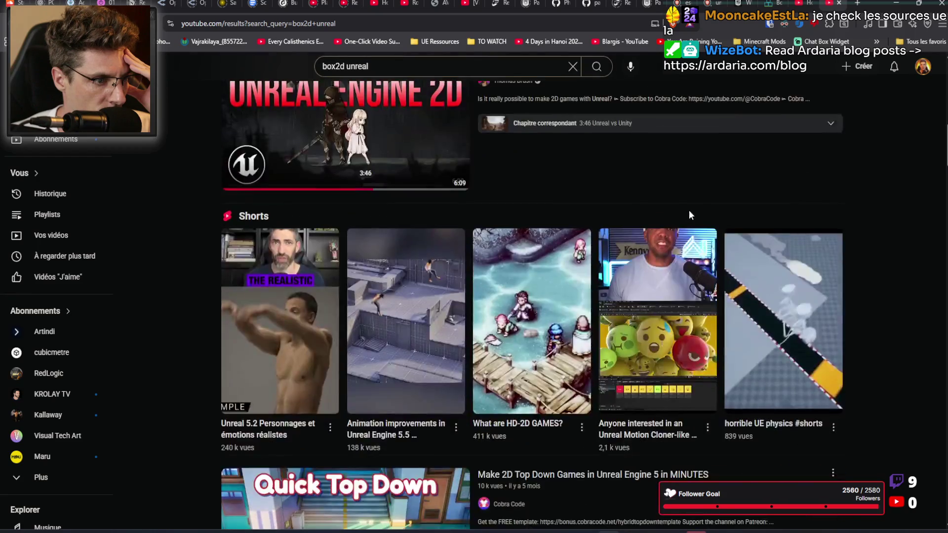
{"action": "scroll", "coordinate": [681, 257], "scroll_direction": "down", "scroll_amount": 7}
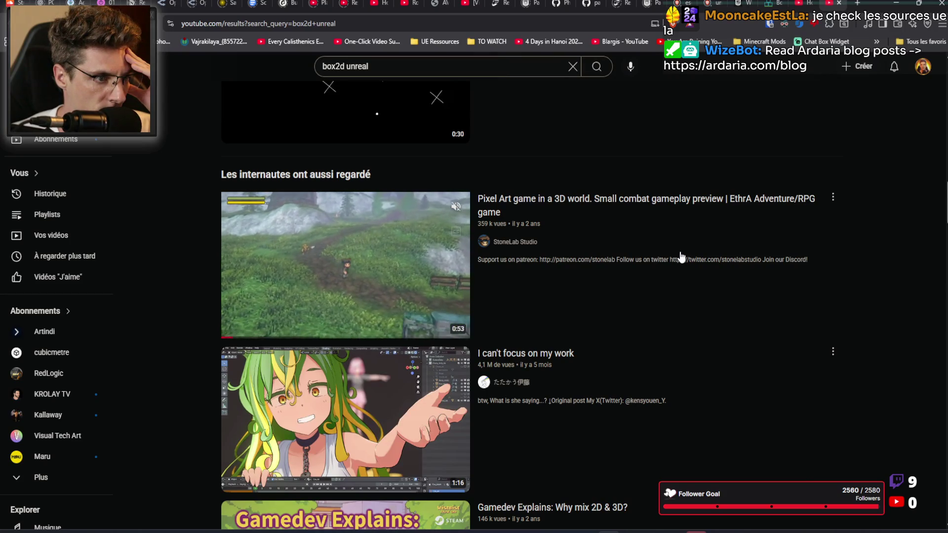
{"action": "scroll", "coordinate": [681, 256], "scroll_direction": "down", "scroll_amount": 4}
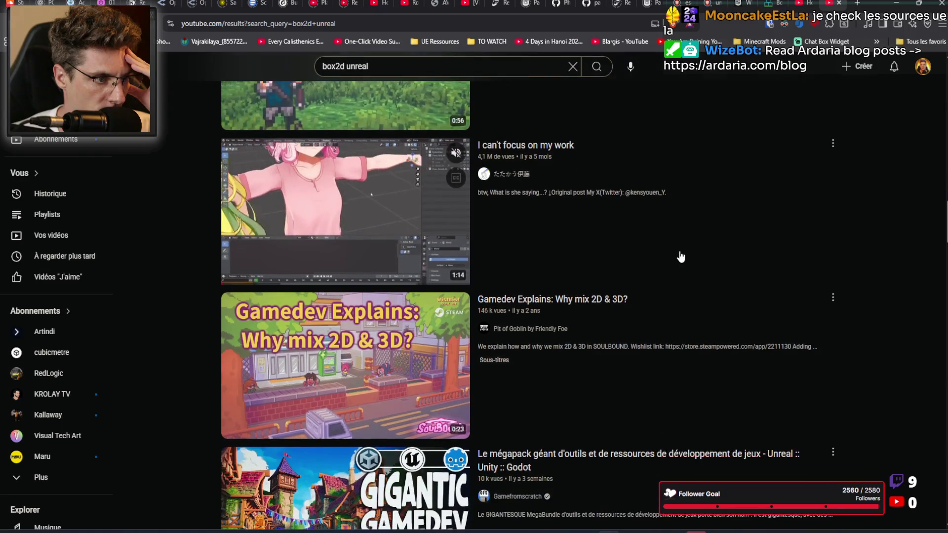
{"action": "scroll", "coordinate": [680, 254], "scroll_direction": "down", "scroll_amount": 4}
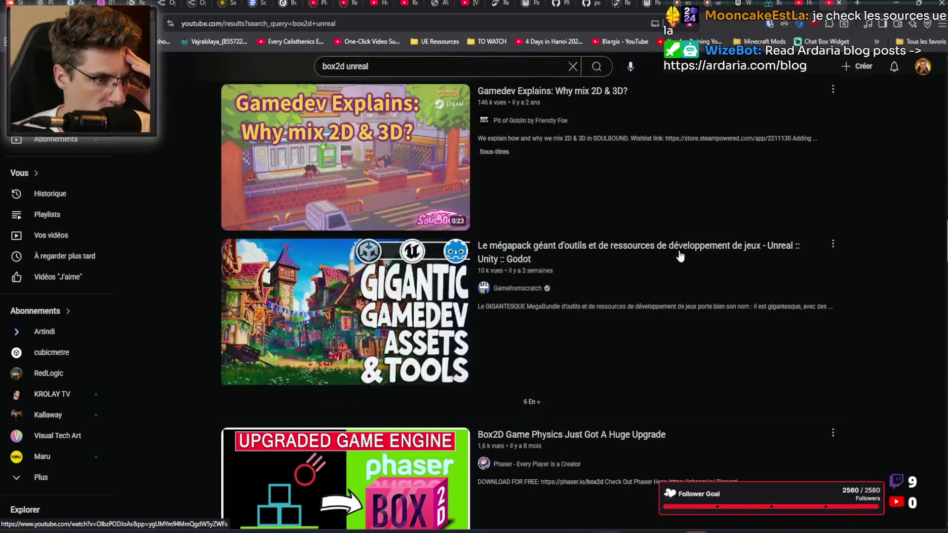
{"action": "scroll", "coordinate": [680, 255], "scroll_direction": "down", "scroll_amount": 5}
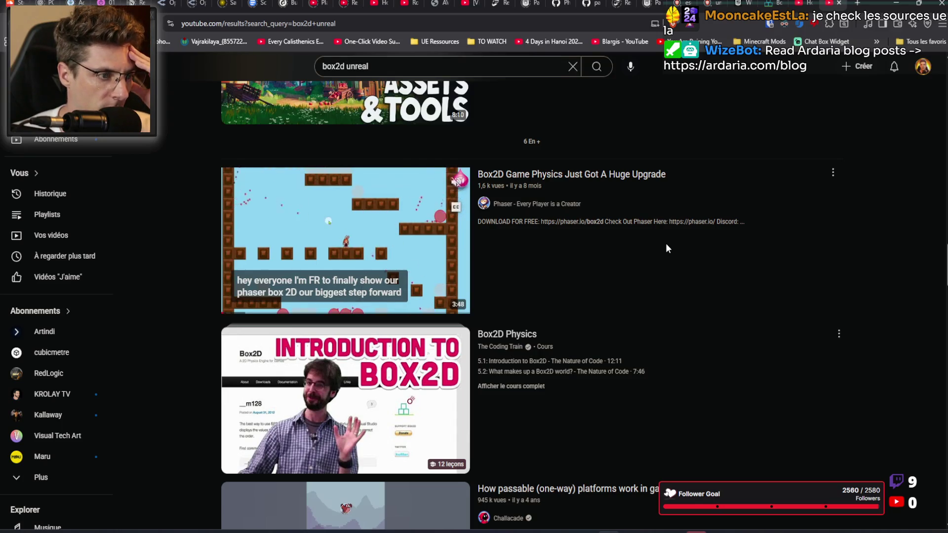
{"action": "scroll", "coordinate": [666, 244], "scroll_direction": "down", "scroll_amount": 1}
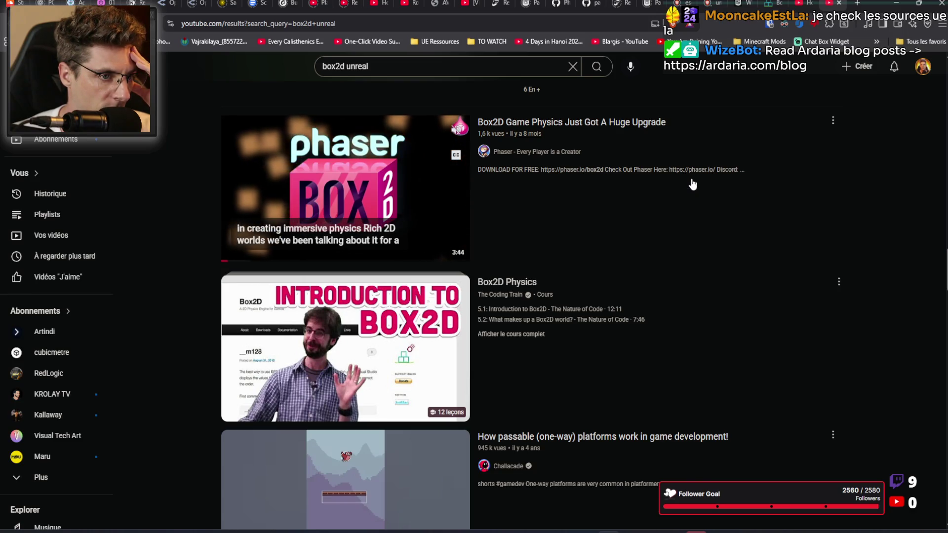
{"action": "scroll", "coordinate": [692, 184], "scroll_direction": "down", "scroll_amount": 1}
{"action": "scroll", "coordinate": [692, 183], "scroll_direction": "down", "scroll_amount": 2}
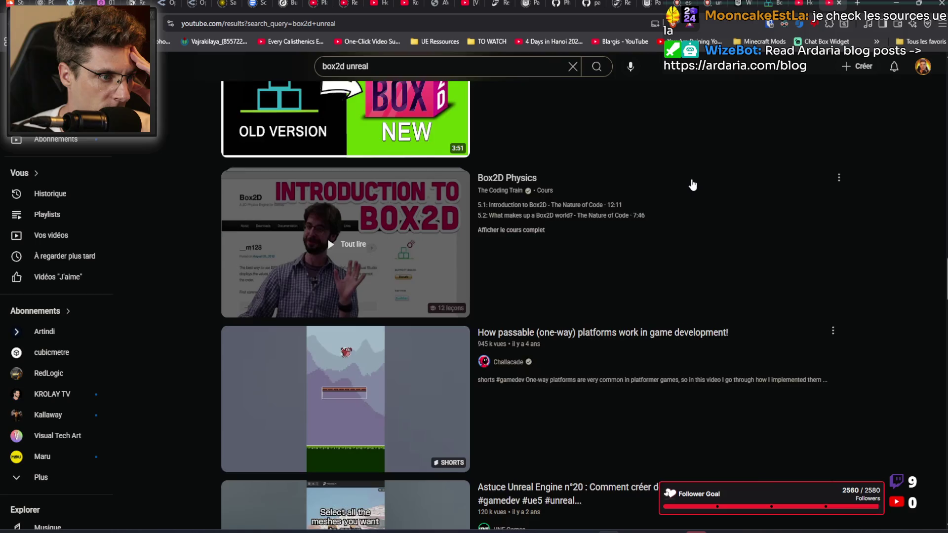
{"action": "scroll", "coordinate": [693, 185], "scroll_direction": "down", "scroll_amount": 6}
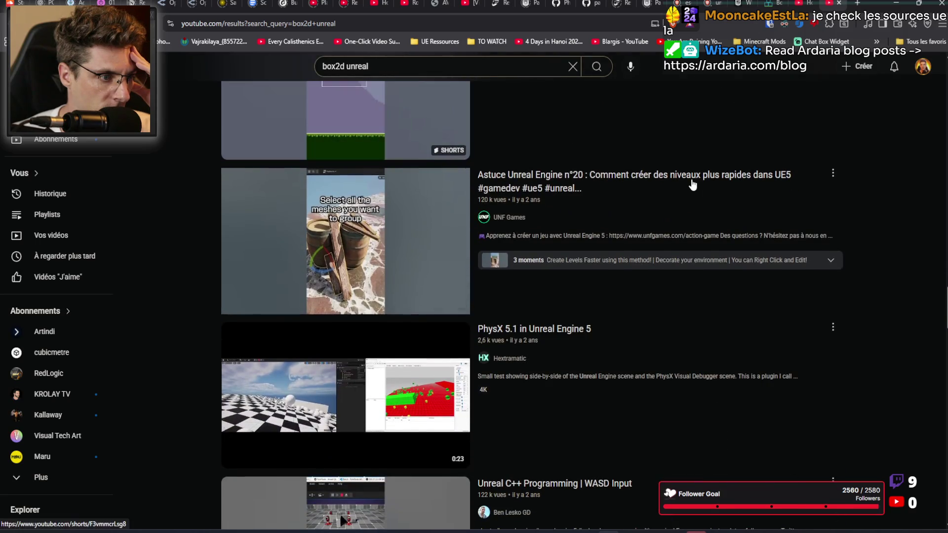
{"action": "scroll", "coordinate": [692, 187], "scroll_direction": "down", "scroll_amount": 4}
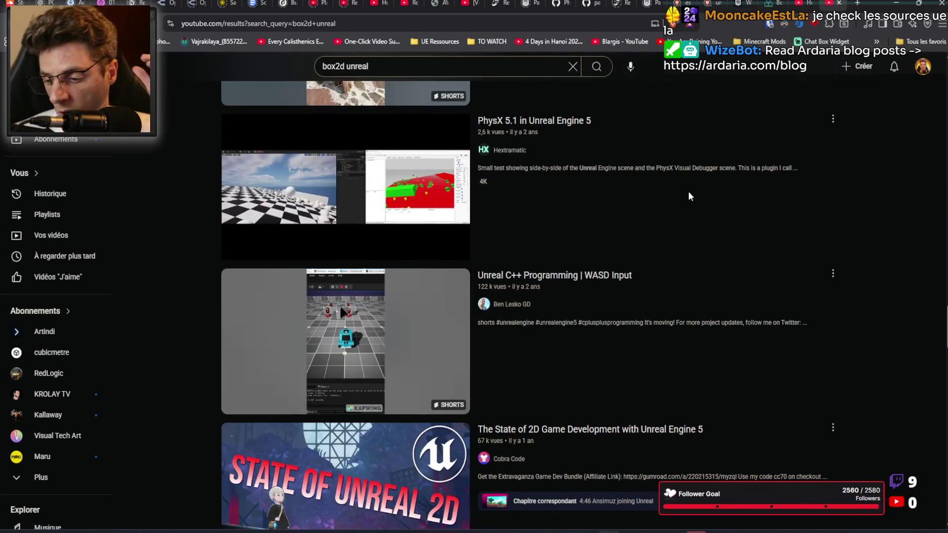
{"action": "mouse_move", "coordinate": [690, 197]}
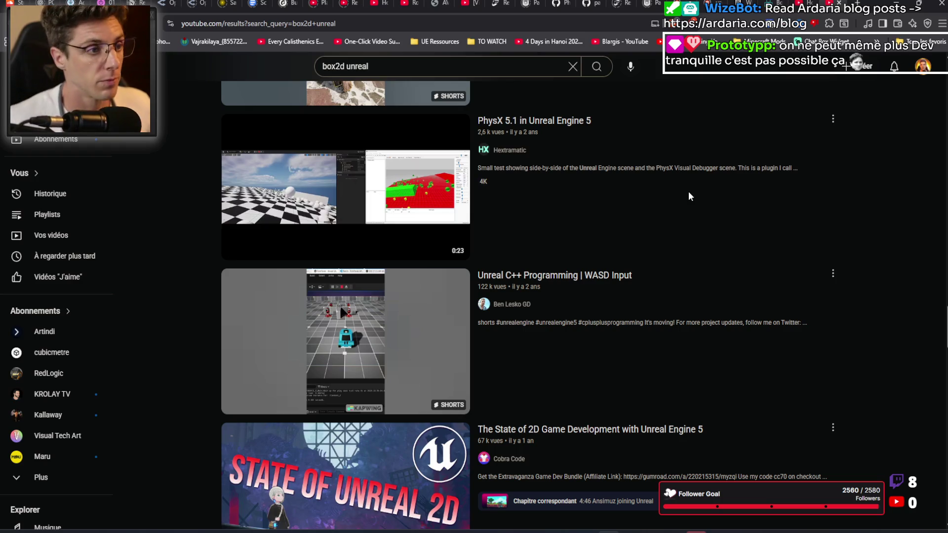
{"action": "left_click", "coordinate": [897, 4]}
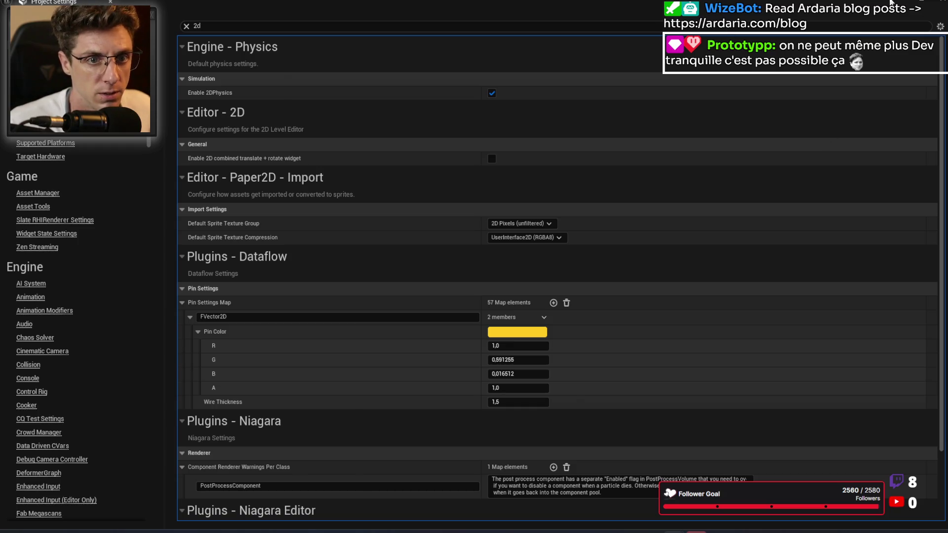
Step: Minimise the Rider code editor and open a new Chrome window with Super+1
{"action": "key", "text": "alt+Tab"}
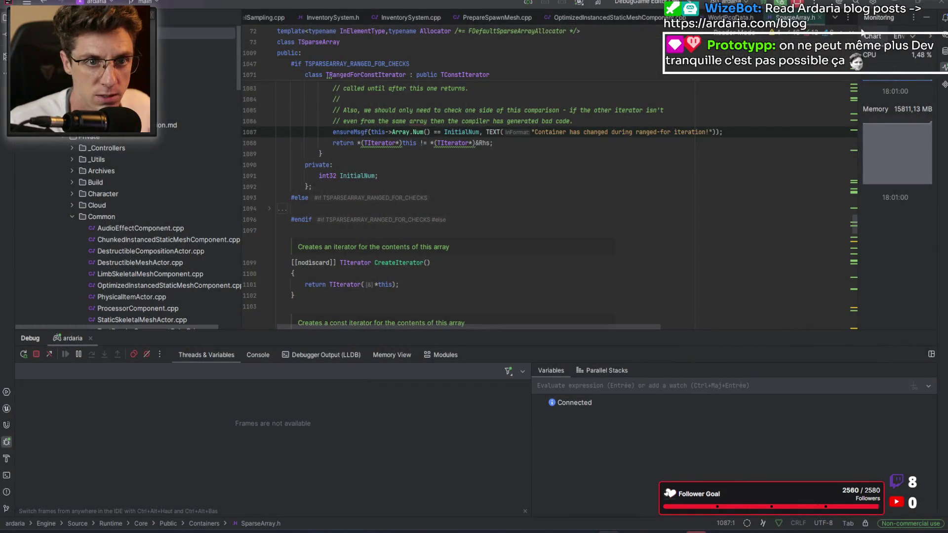
{"action": "left_click", "coordinate": [896, 4]}
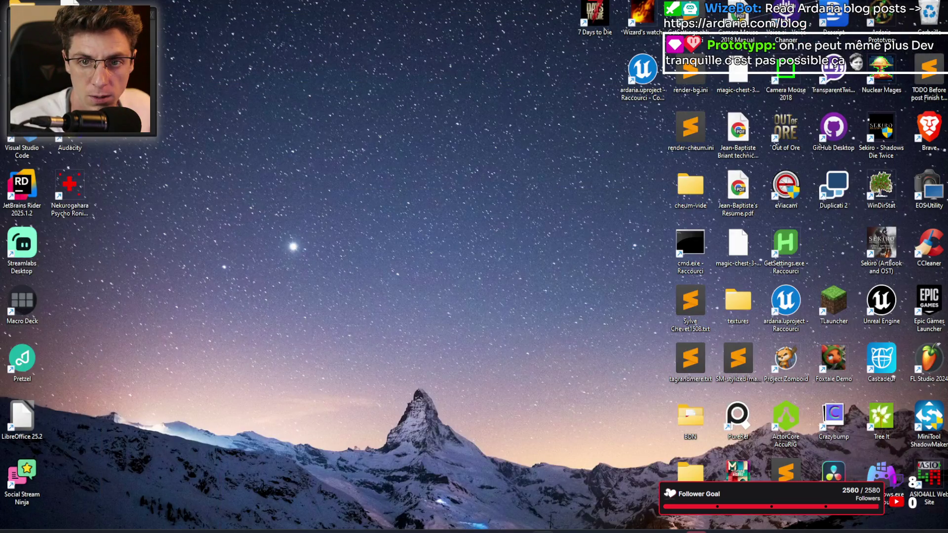
{"action": "key", "text": "super+1"}
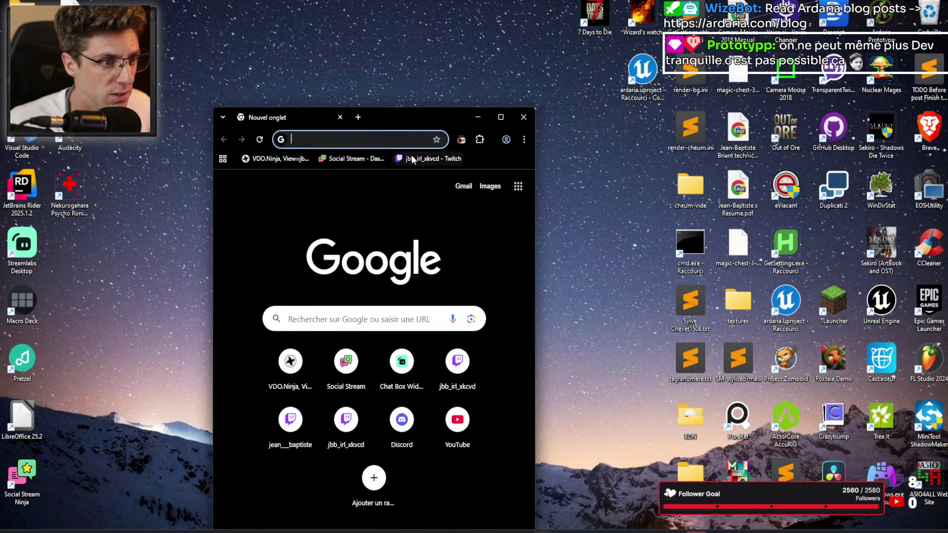
Step: Open the bookmarked Twitch channel in a maximised window and watch its live stream fullscreen
{"action": "left_click", "coordinate": [412, 159]}
{"action": "left_click_drag", "start_coordinate": [438, 112], "coordinate": [441, 1]}
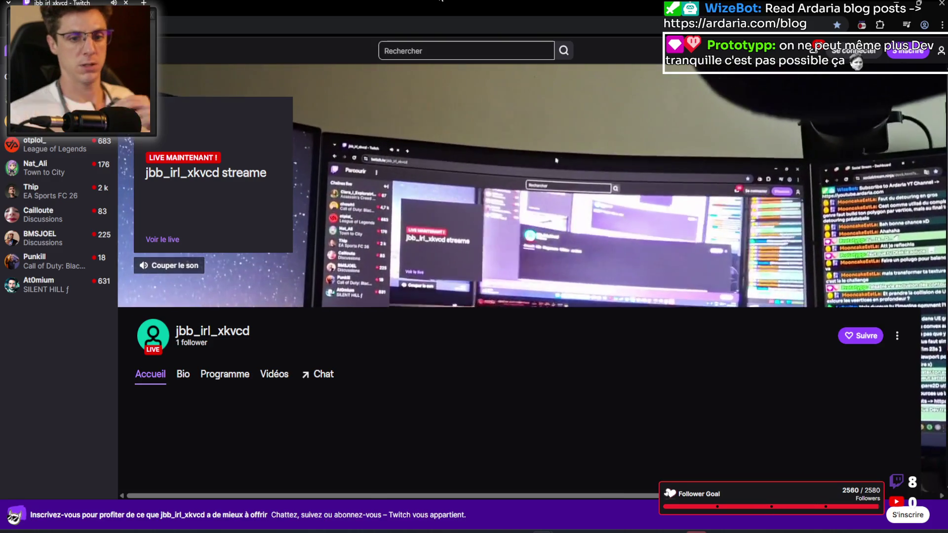
{"action": "left_click", "coordinate": [637, 240]}
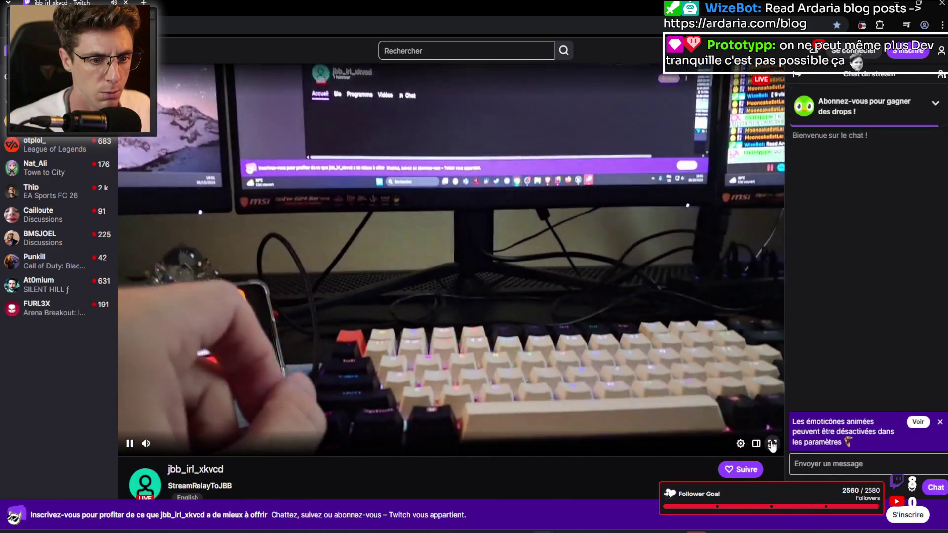
{"action": "left_click", "coordinate": [772, 444]}
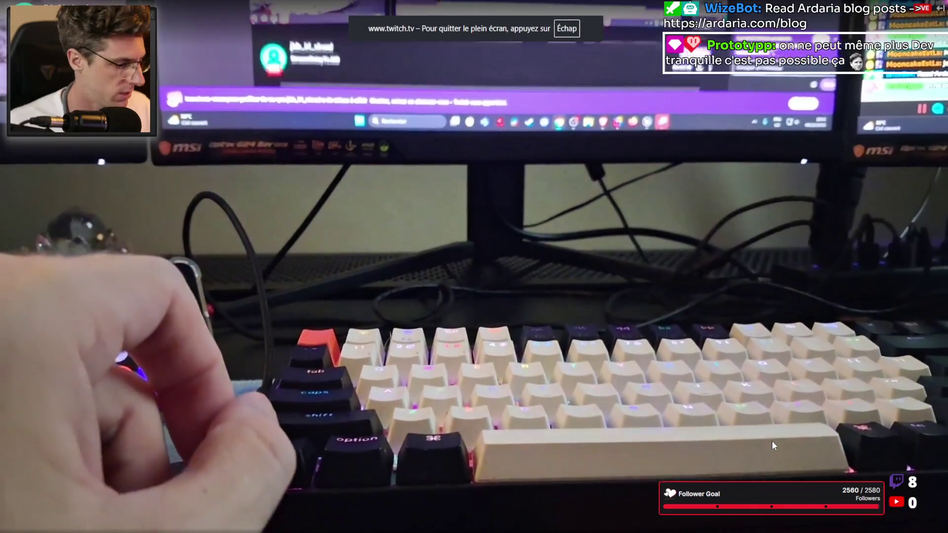